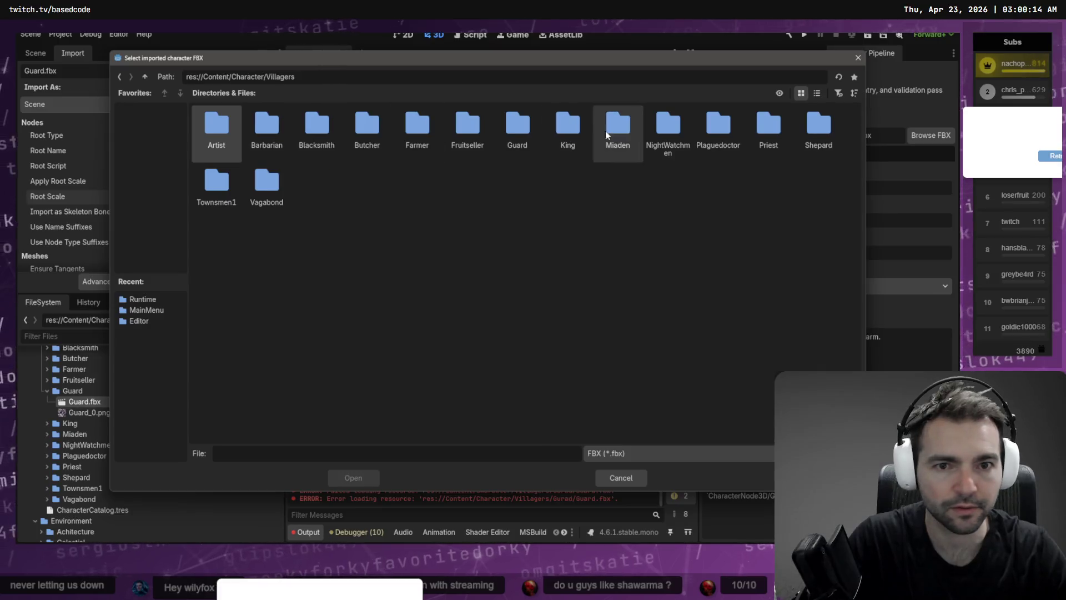
# Pick Villagers/Guard/Guard.fbx in the wizard, go through Setup to Review, generate, then clear the Output log
pyautogui.doubleClick(517, 125)
pyautogui.doubleClick(234, 128)
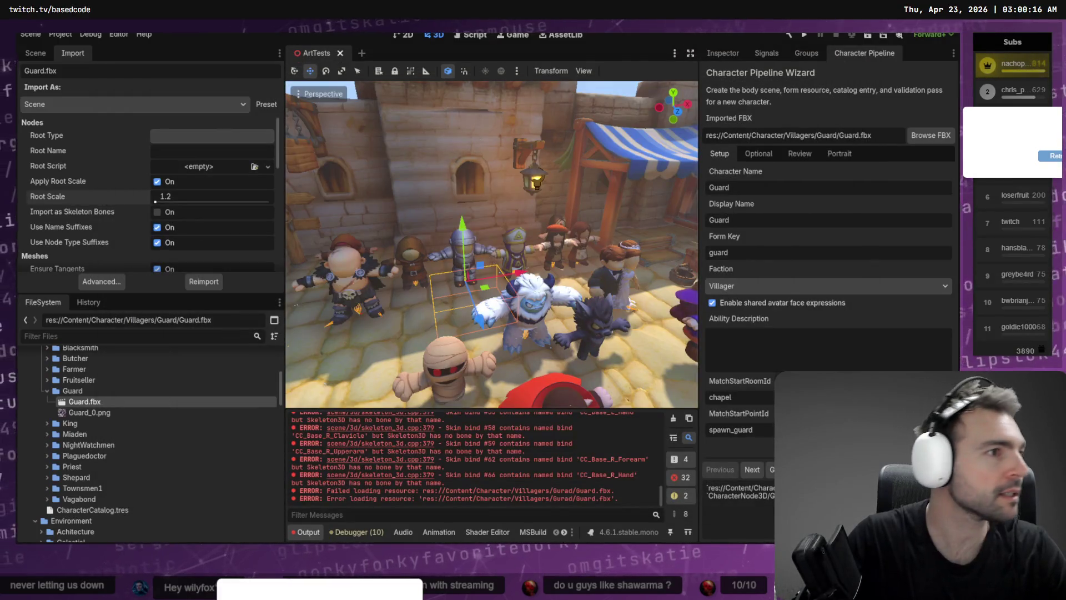
pyautogui.hotkey('alt', 'Tab')
pyautogui.hotkey('alt', 'Tab')
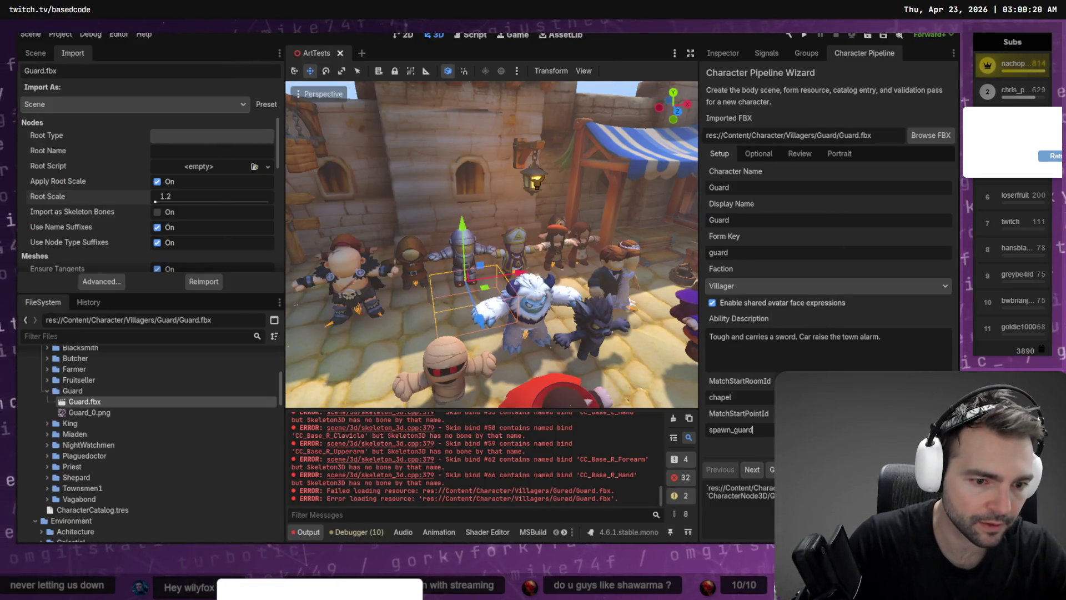
pyautogui.click(759, 469)
pyautogui.click(759, 469)
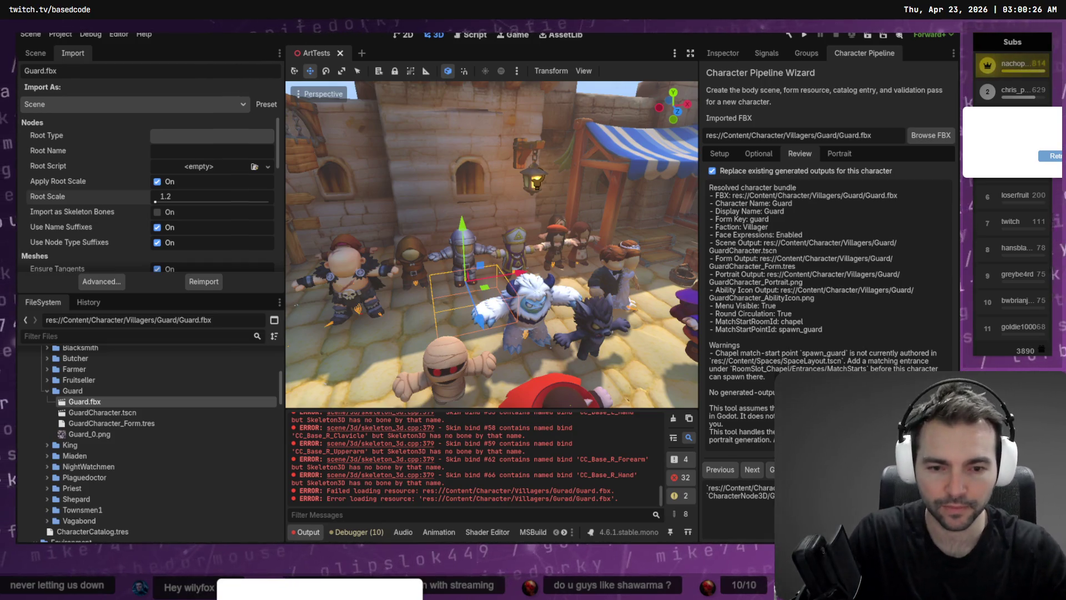
pyautogui.click(674, 420)
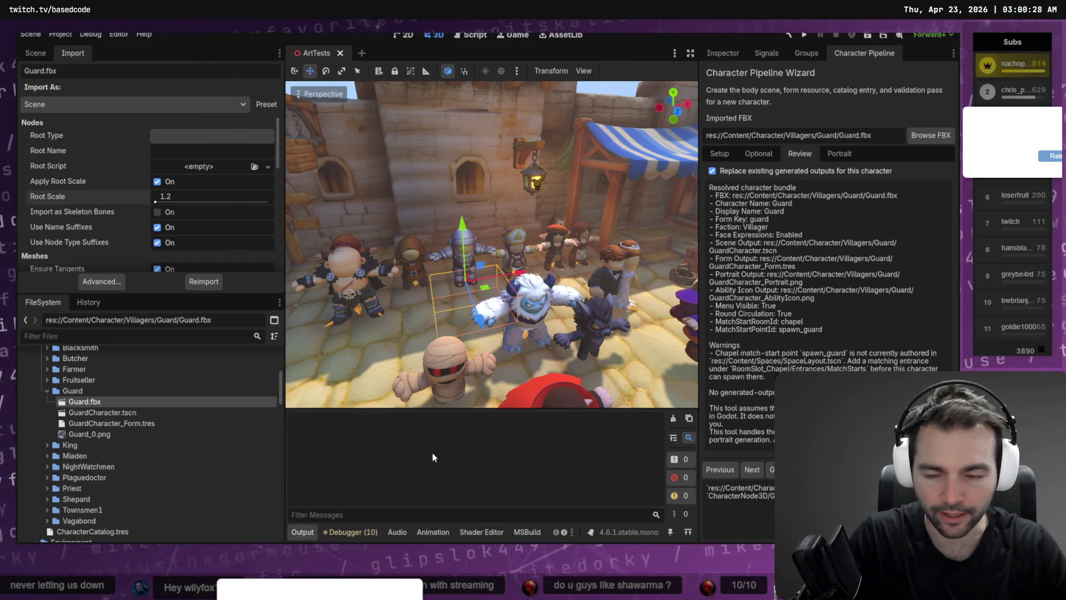
# Open GuardCharacter.tscn and fly the 3D camera around to inspect the guard model
pyautogui.doubleClick(184, 411)
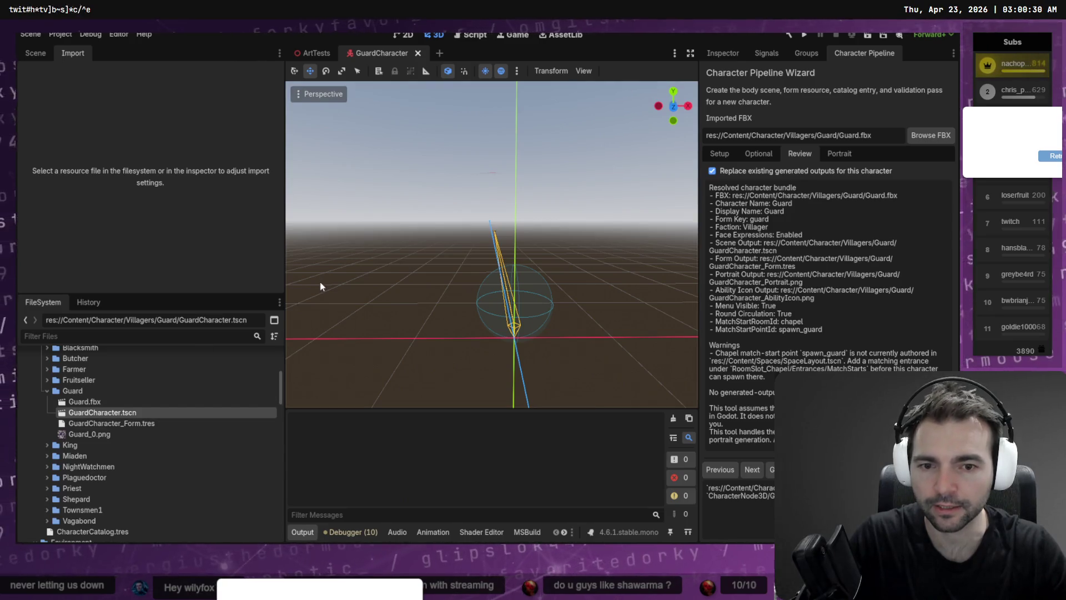
pyautogui.press('w')
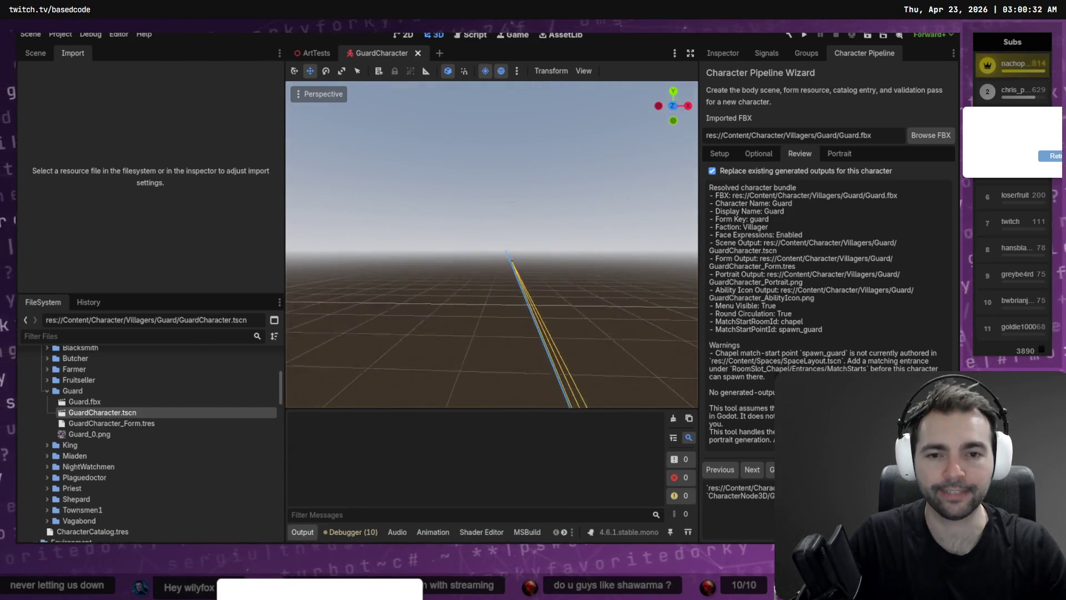
pyautogui.press('d')
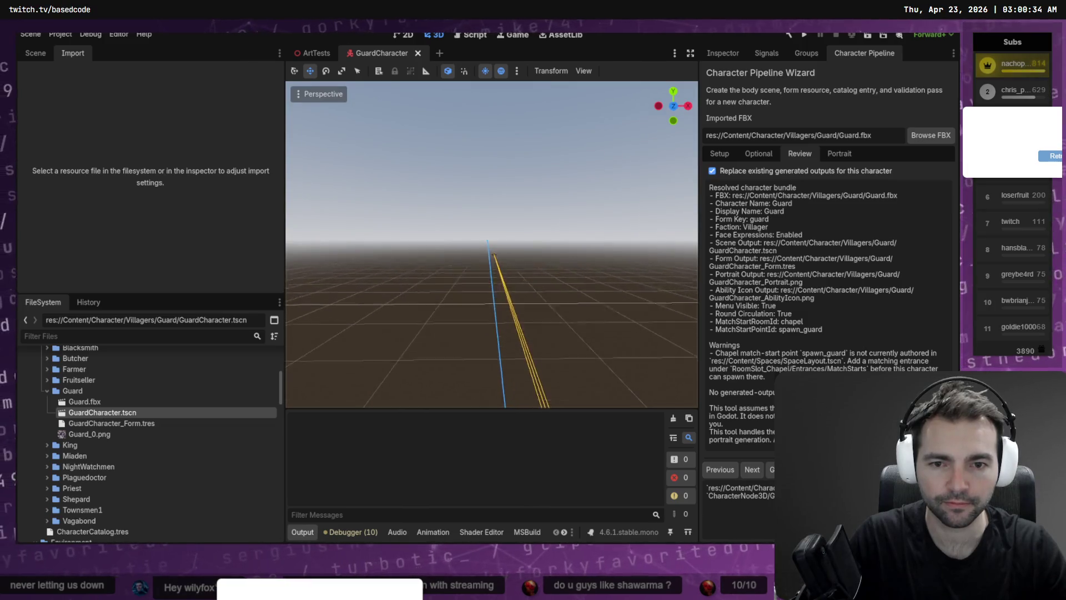
pyautogui.press('d')
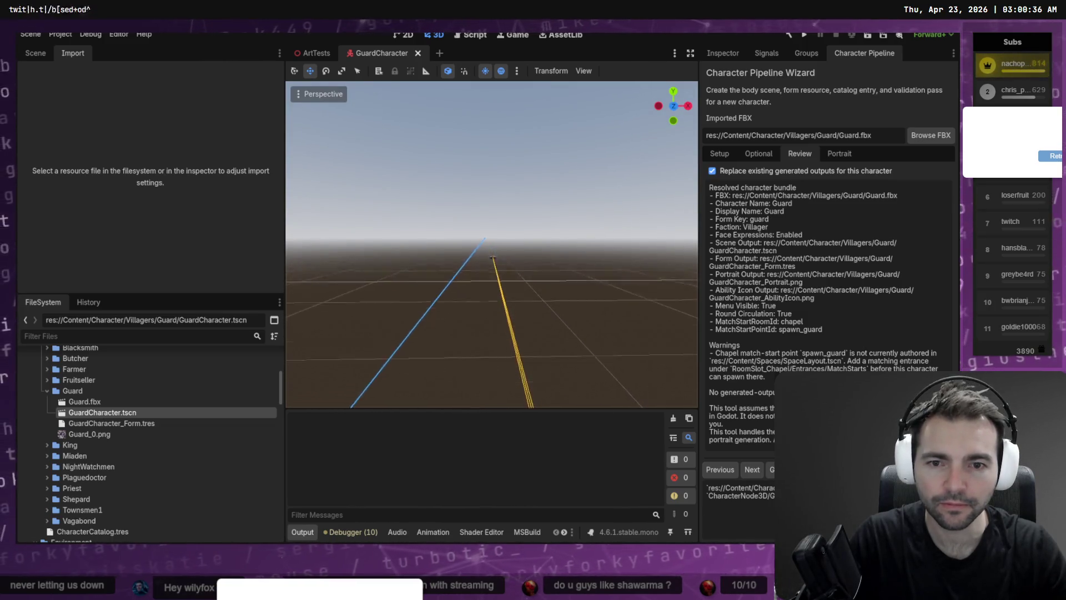
pyautogui.press('q')
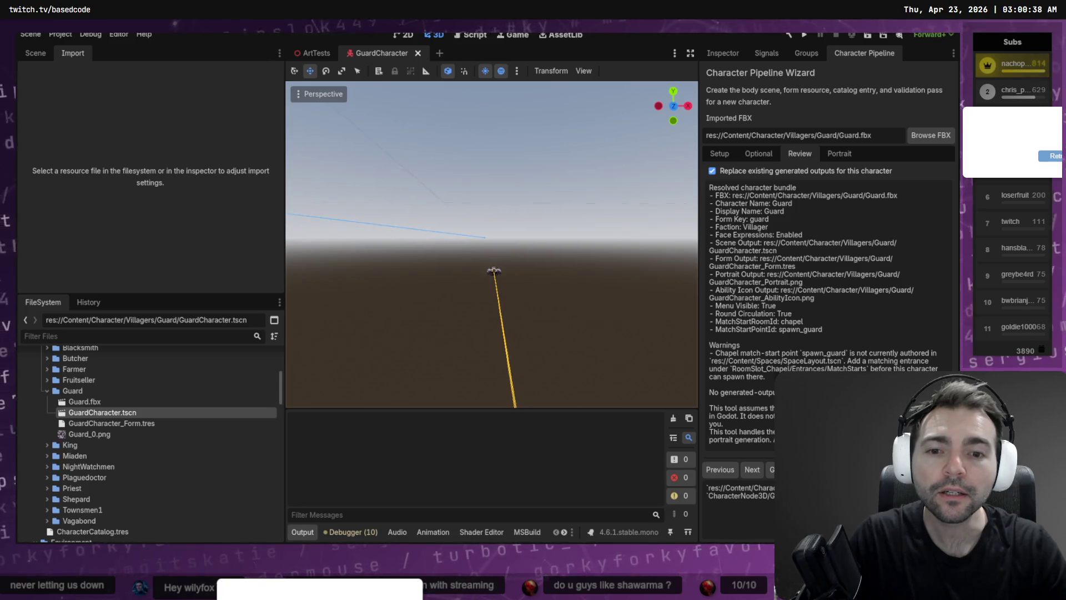
pyautogui.press('w')
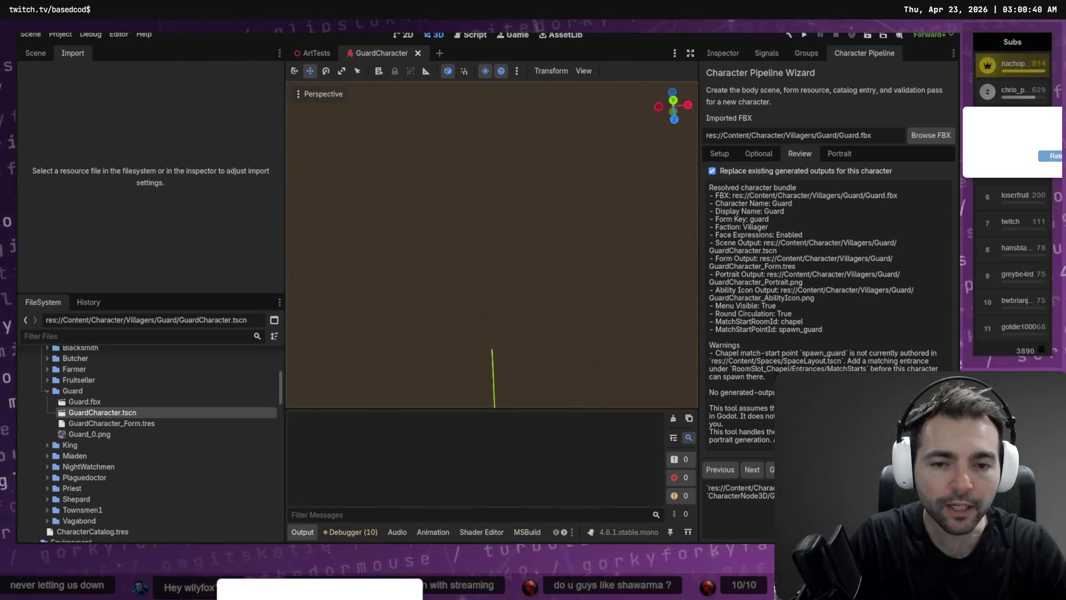
pyautogui.press('s')
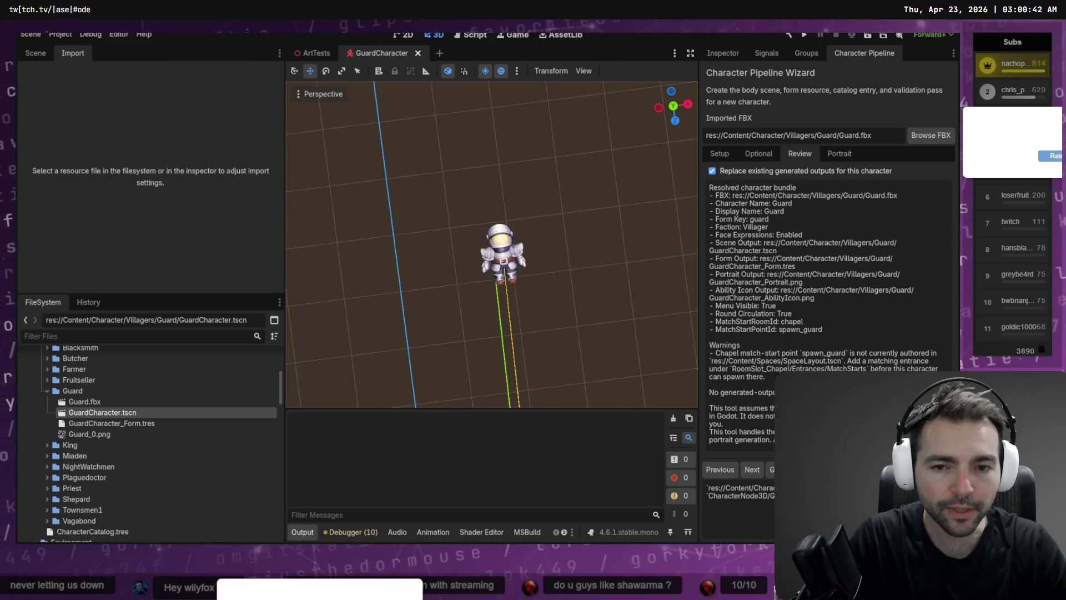
pyautogui.press('w')
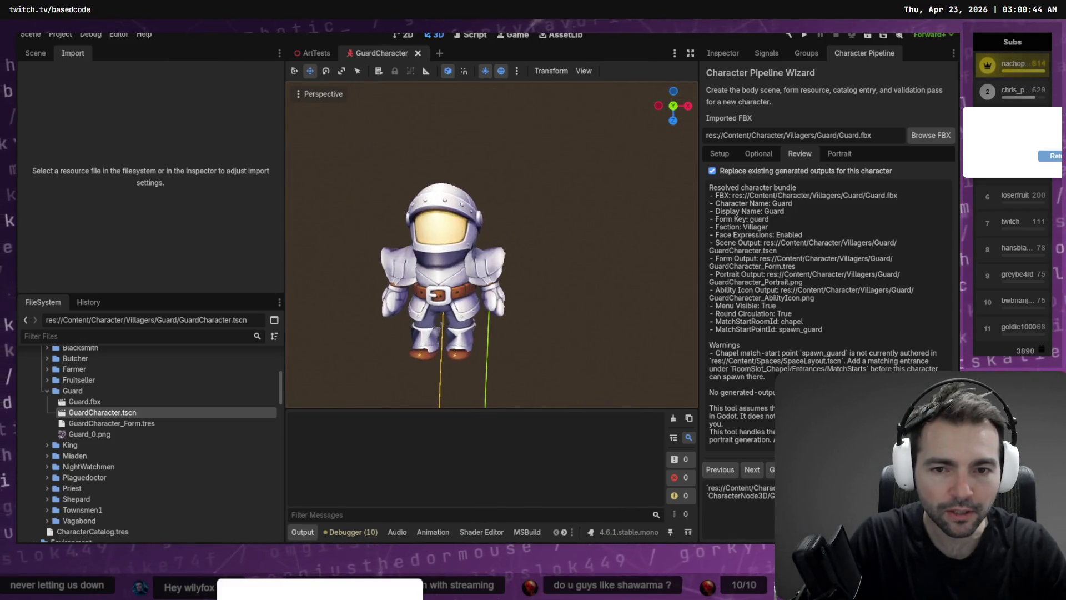
pyautogui.press('w')
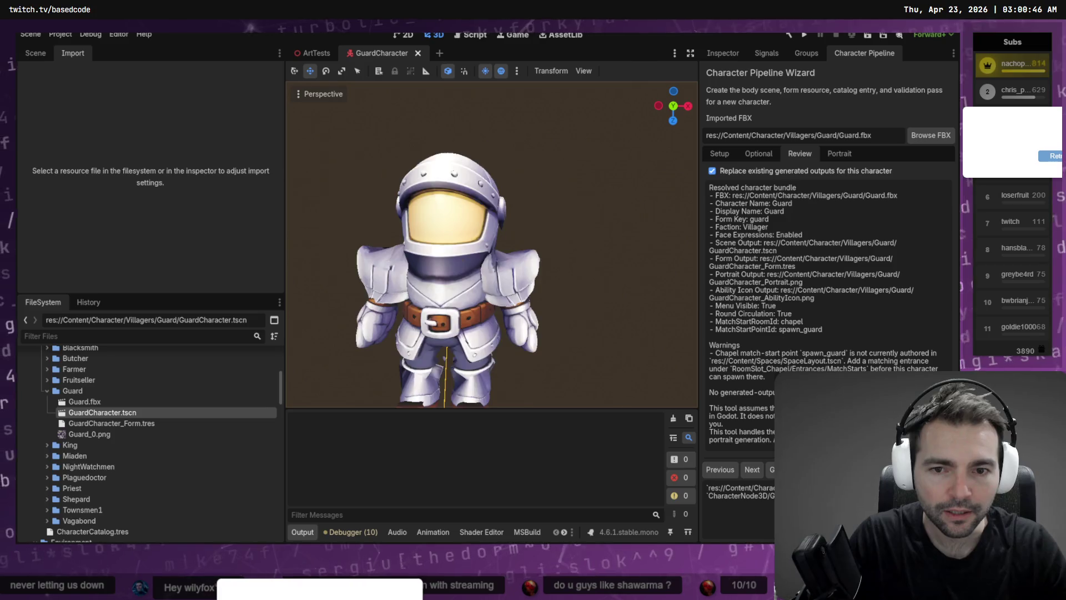
pyautogui.moveTo(492, 244); pyautogui.dragTo(503, 172)
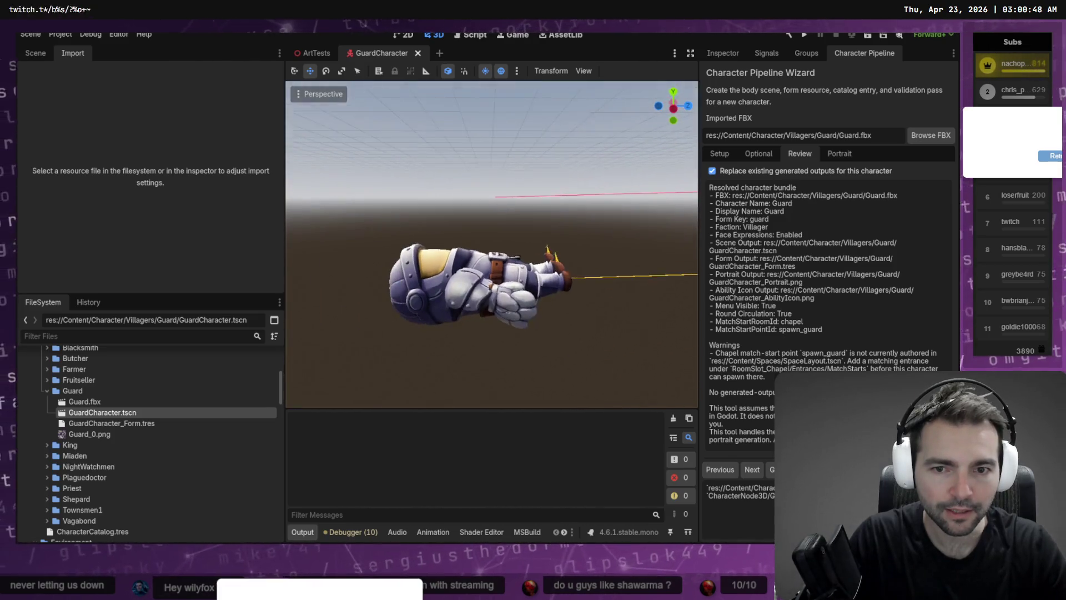
pyautogui.press('w')
pyautogui.press('q')
pyautogui.press('s')
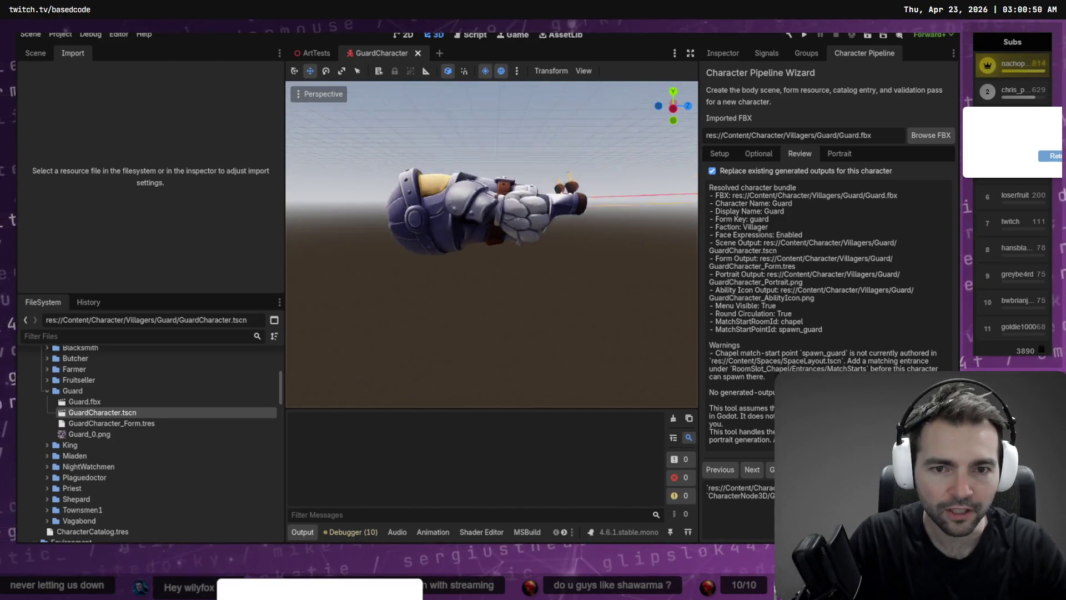
pyautogui.press('s')
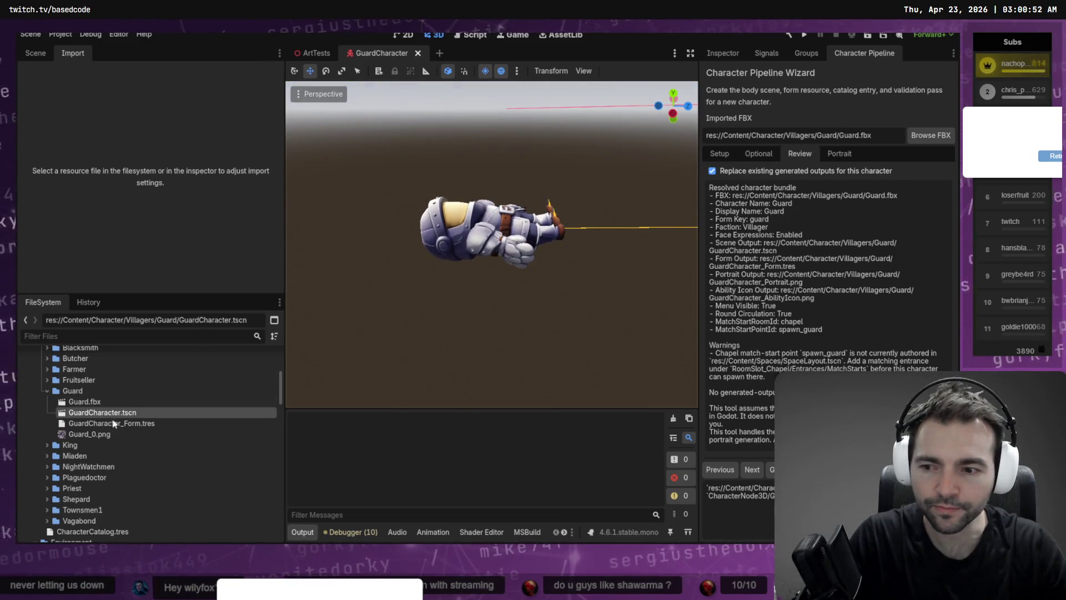
# Select the four Guard files for deletion, then cancel the delete dialog
pyautogui.click(87, 402)
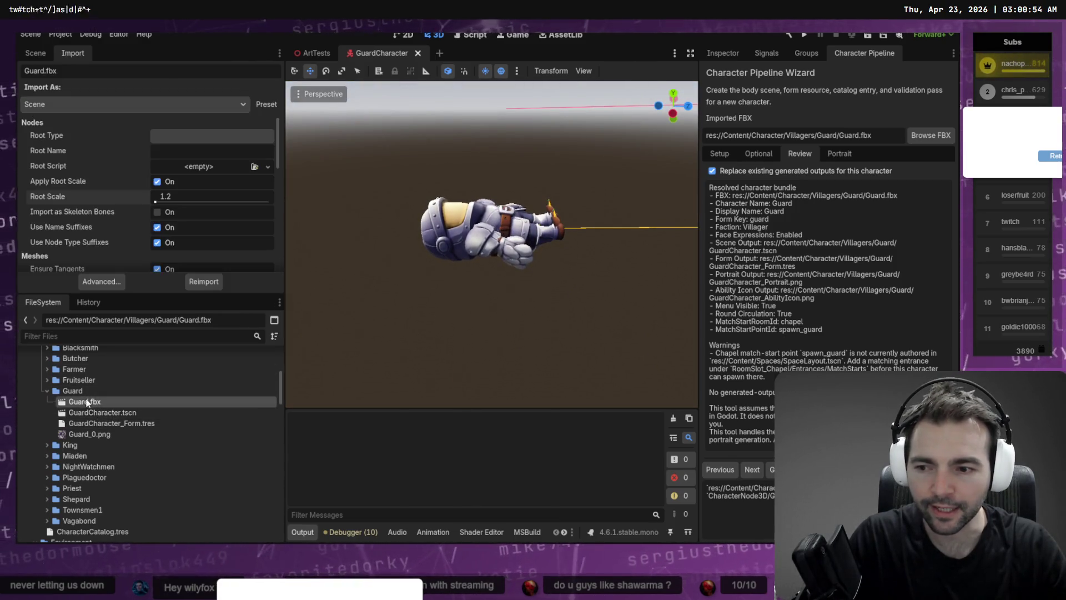
pyautogui.keyDown('shift'); pyautogui.click(92, 444); pyautogui.keyUp('shift')
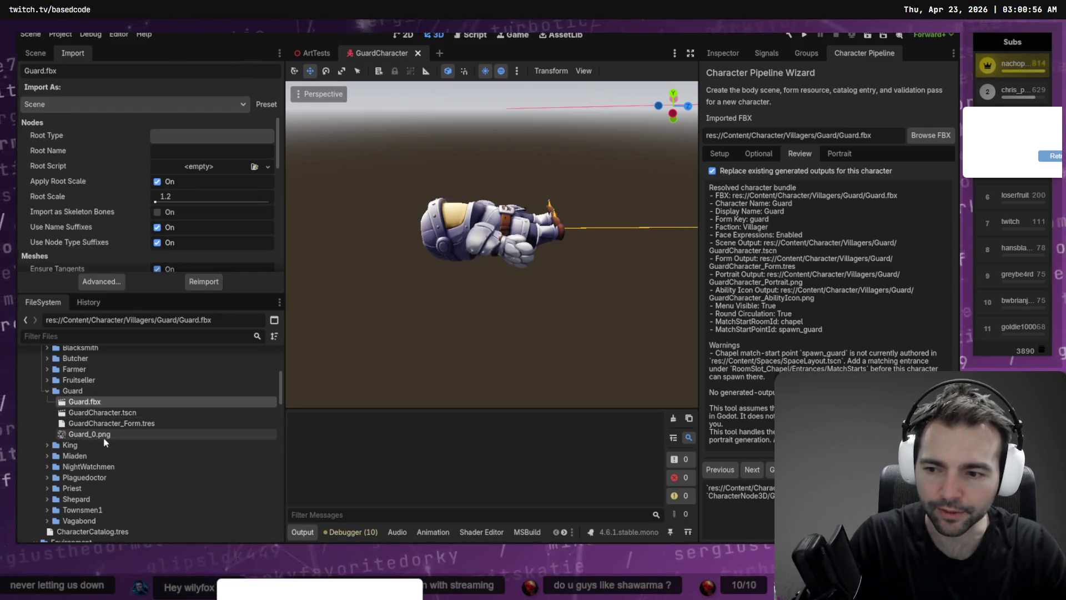
pyautogui.keyDown('shift'); pyautogui.click(102, 435); pyautogui.keyUp('shift')
pyautogui.press('Delete')
pyautogui.press('Escape')
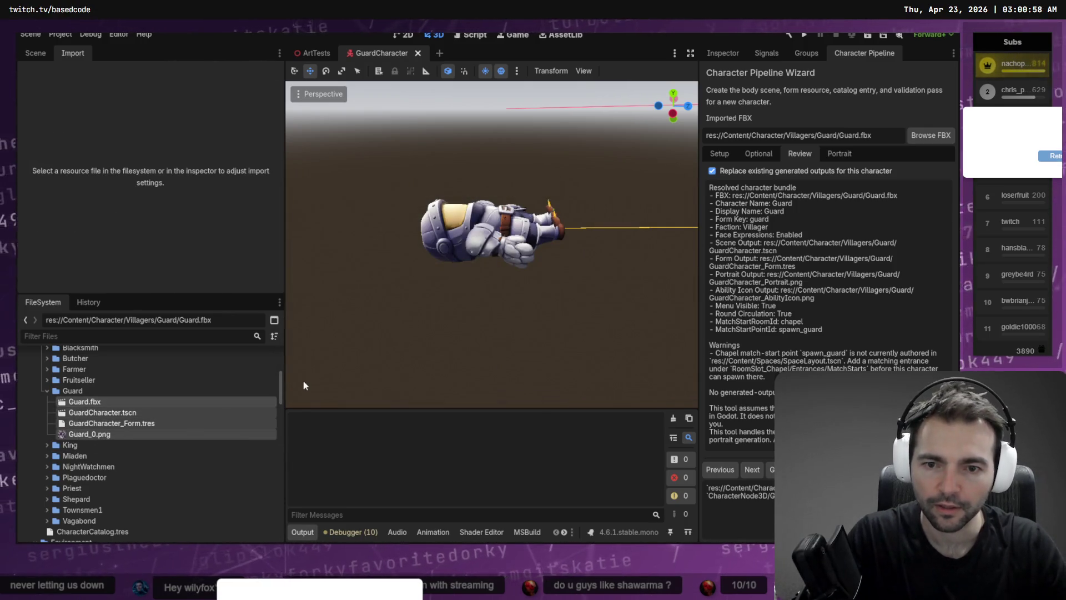
# Export the model from Blender as FBX, keeping the name Guard.fbx in Villagers/Guard
pyautogui.click(71, 392)
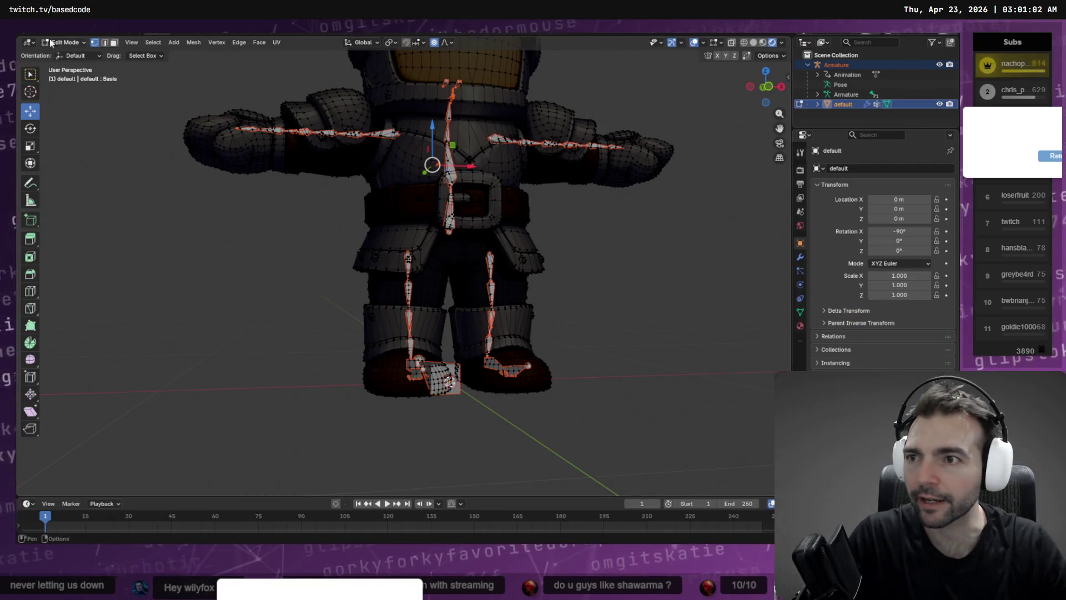
pyautogui.click(35, 35)
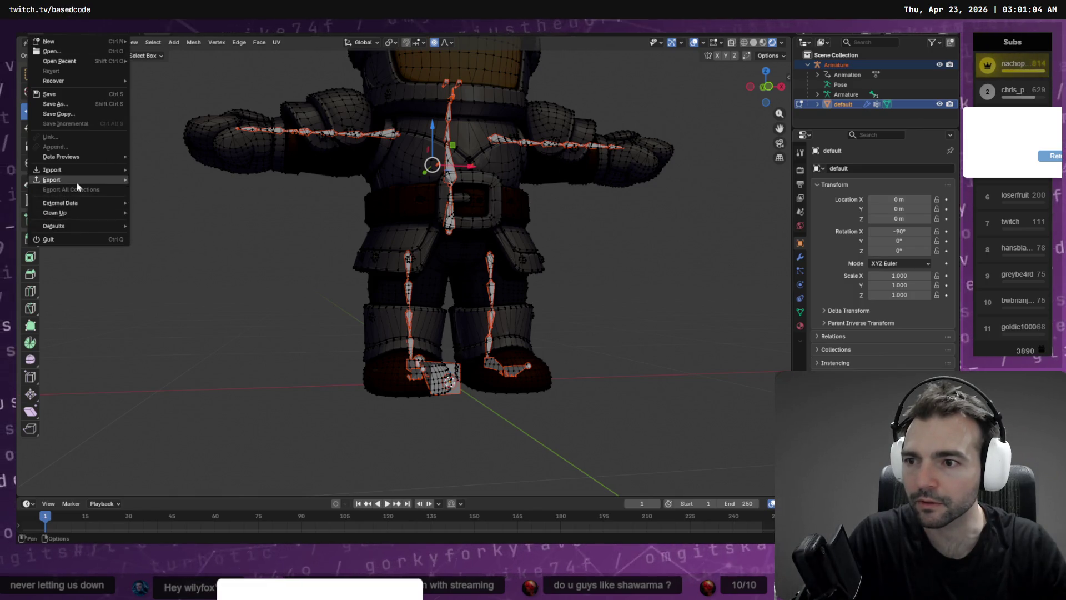
pyautogui.moveTo(76, 182)
pyautogui.click(161, 257)
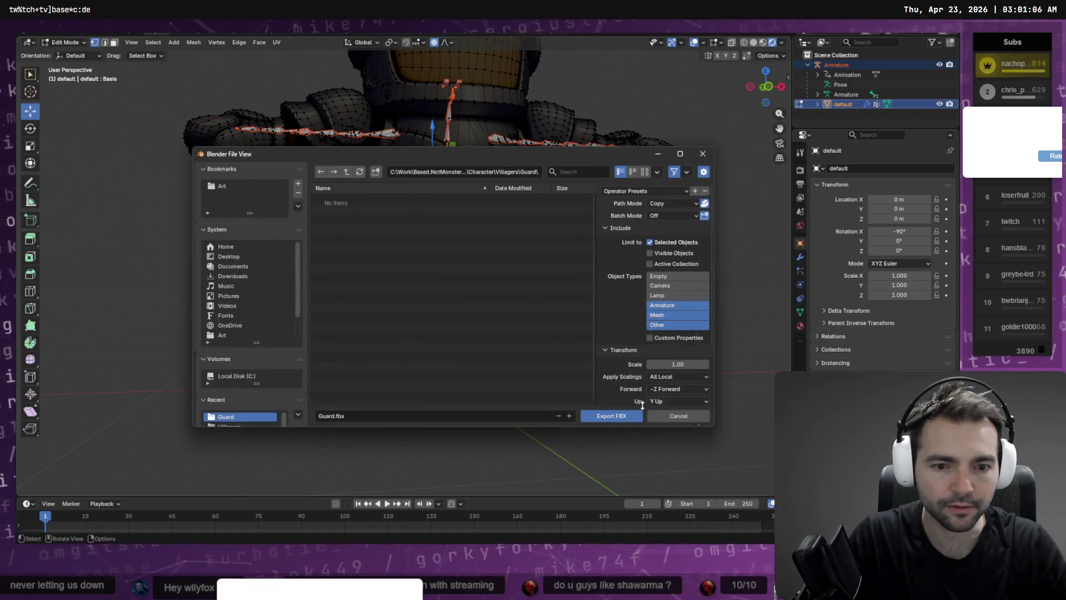
pyautogui.click(624, 417)
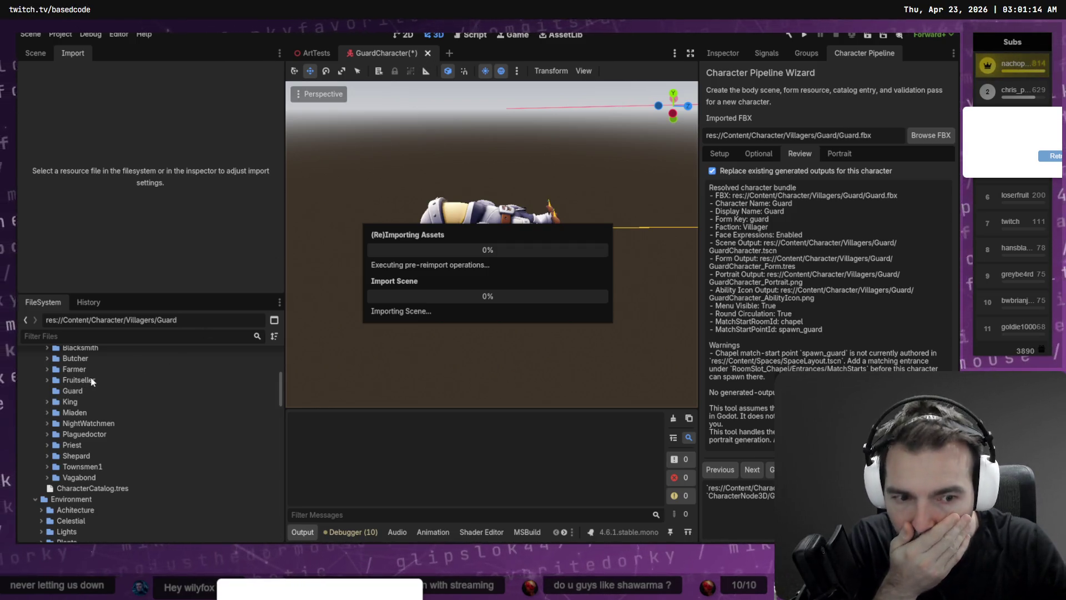
# Close the GuardCharacter scene without saving, returning to ArtTests, and expand the Guard folder
pyautogui.click(35, 53)
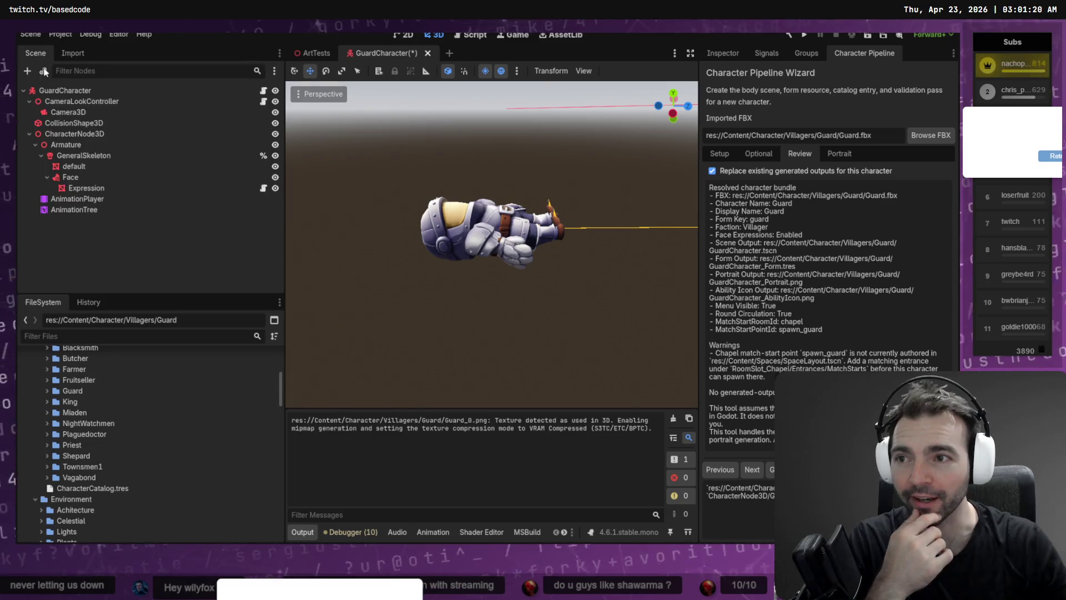
pyautogui.click(83, 189)
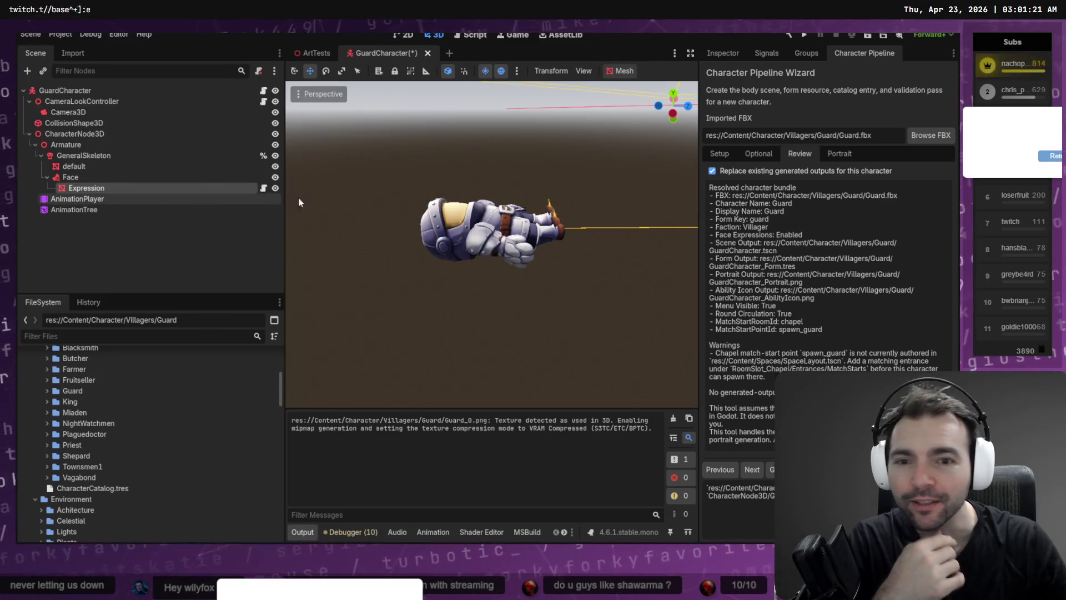
pyautogui.middleClick(372, 54)
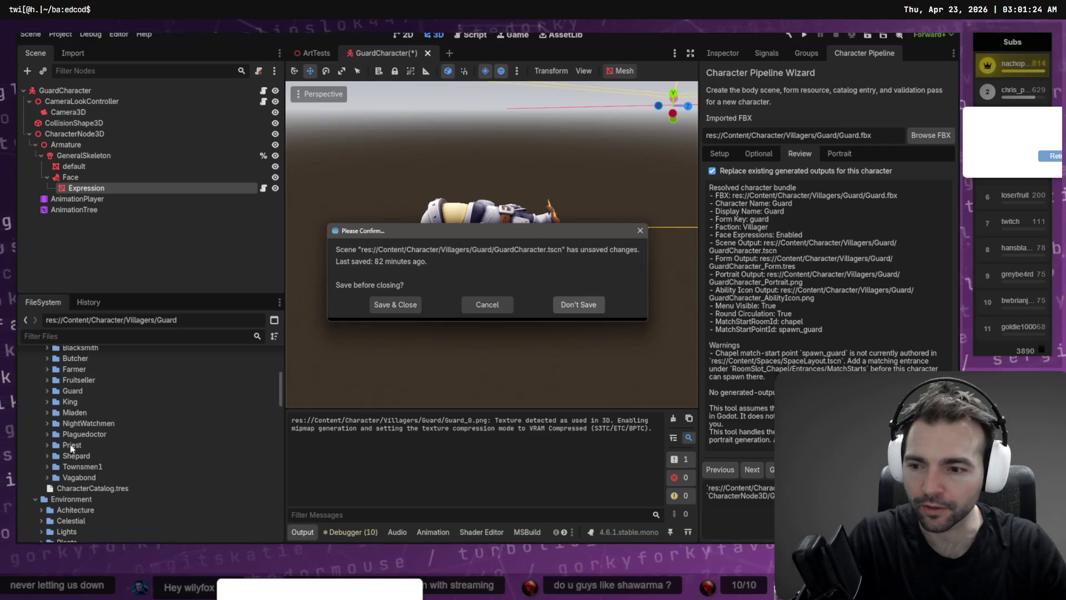
pyautogui.click(580, 306)
pyautogui.click(47, 391)
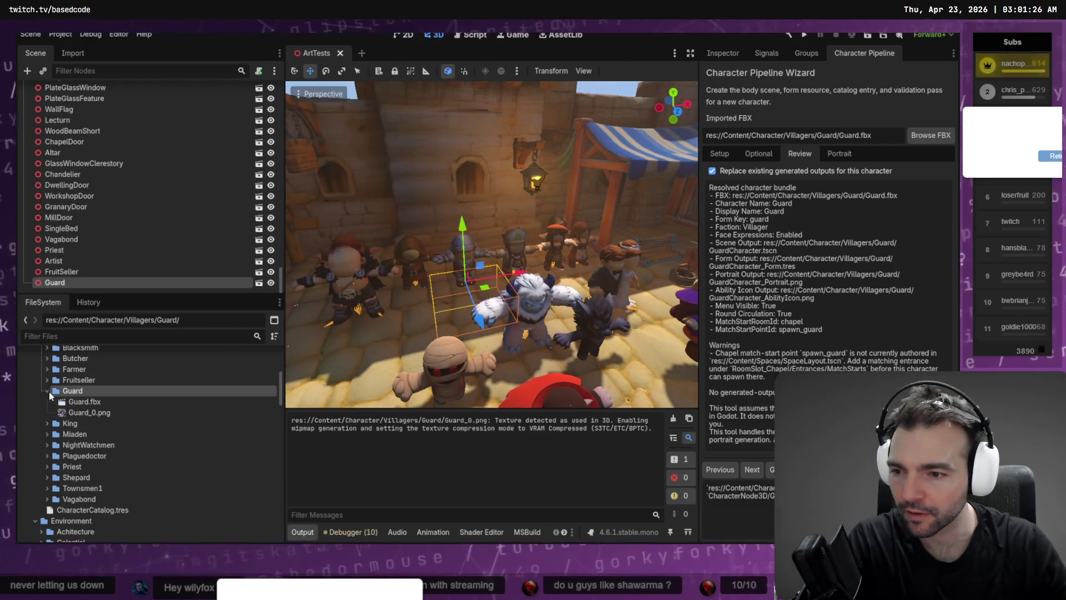
# Reimport Guard.fbx with its Root Scale set to 1.2
pyautogui.rightClick(94, 405)
pyautogui.click(149, 493)
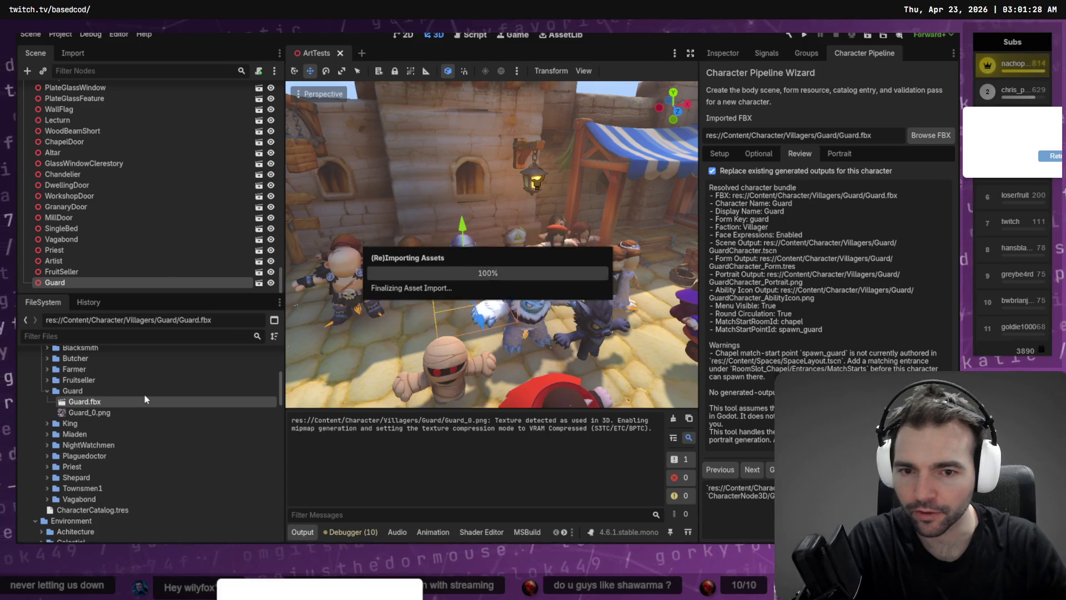
pyautogui.click(65, 53)
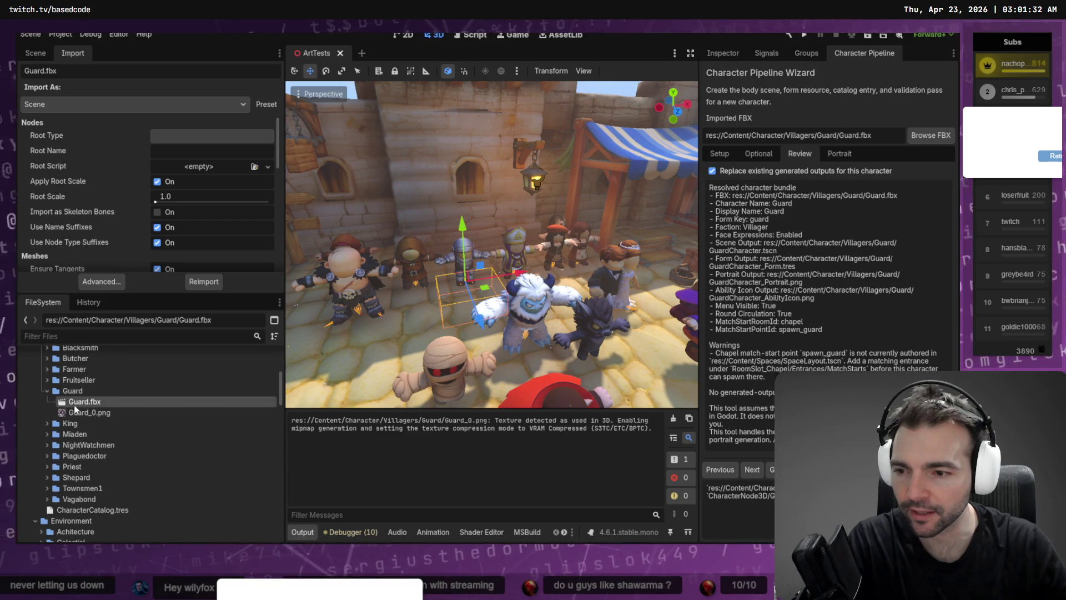
pyautogui.click(188, 194)
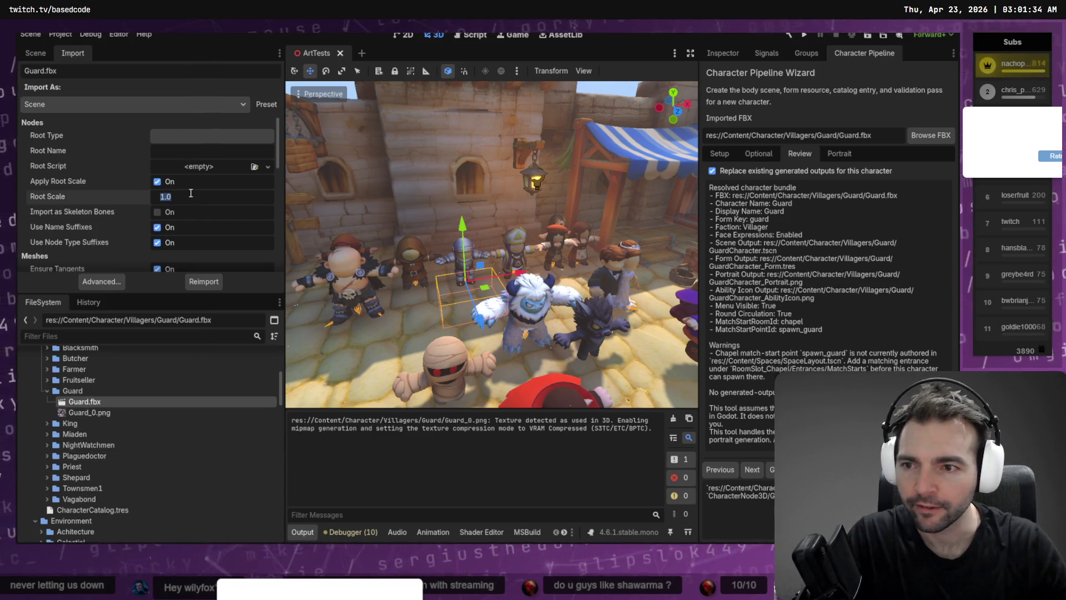
pyautogui.write('1.2')
pyautogui.press('Return')
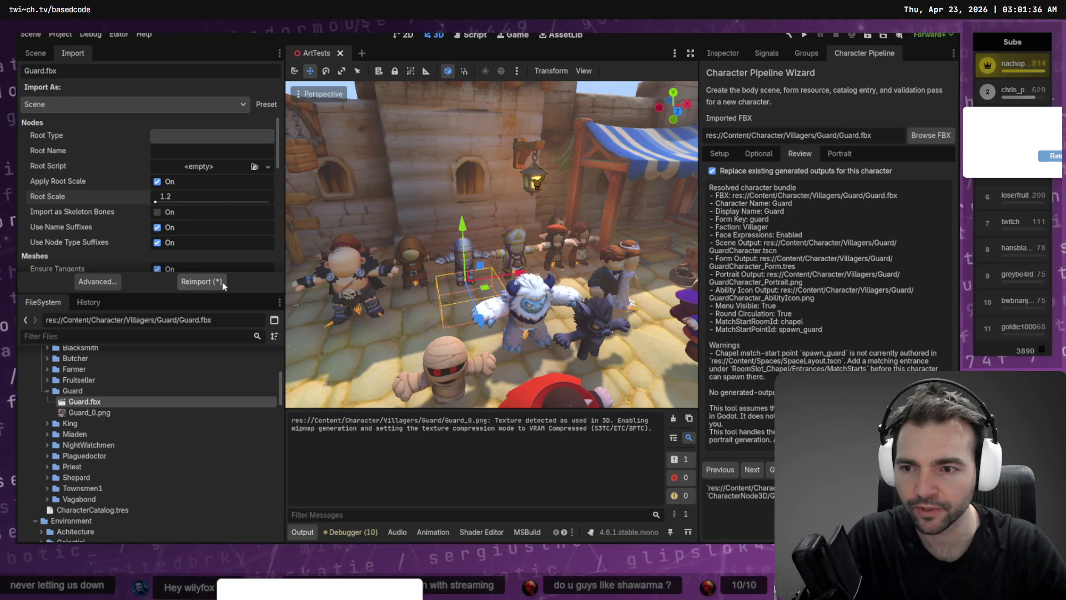
pyautogui.click(222, 281)
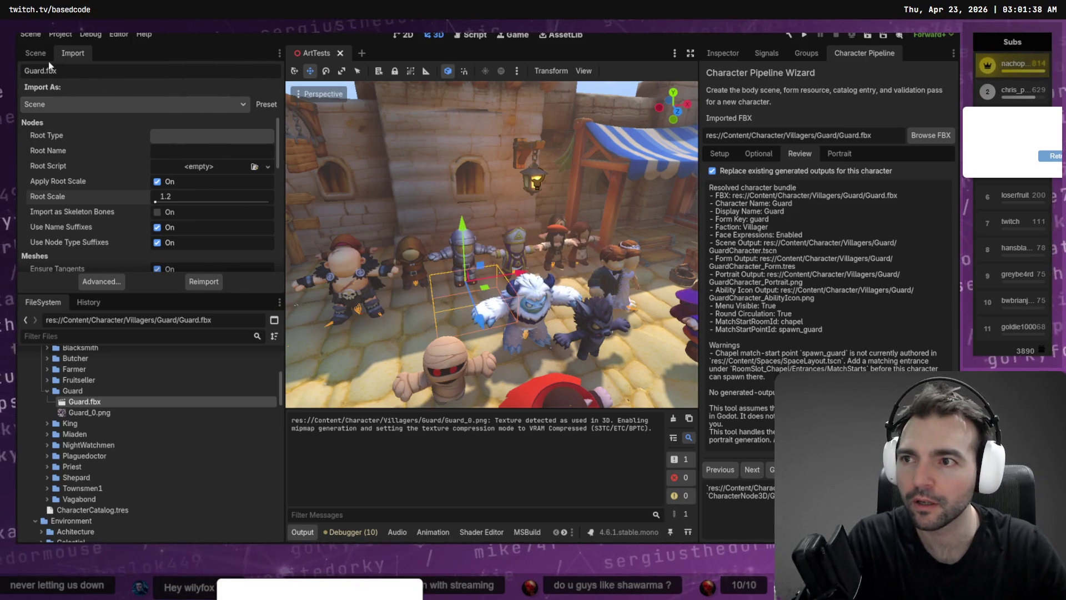
# Replace the old Guard node in ArtTests with the rescaled Guard.fbx, position it, and save
pyautogui.click(35, 52)
pyautogui.press('Delete')
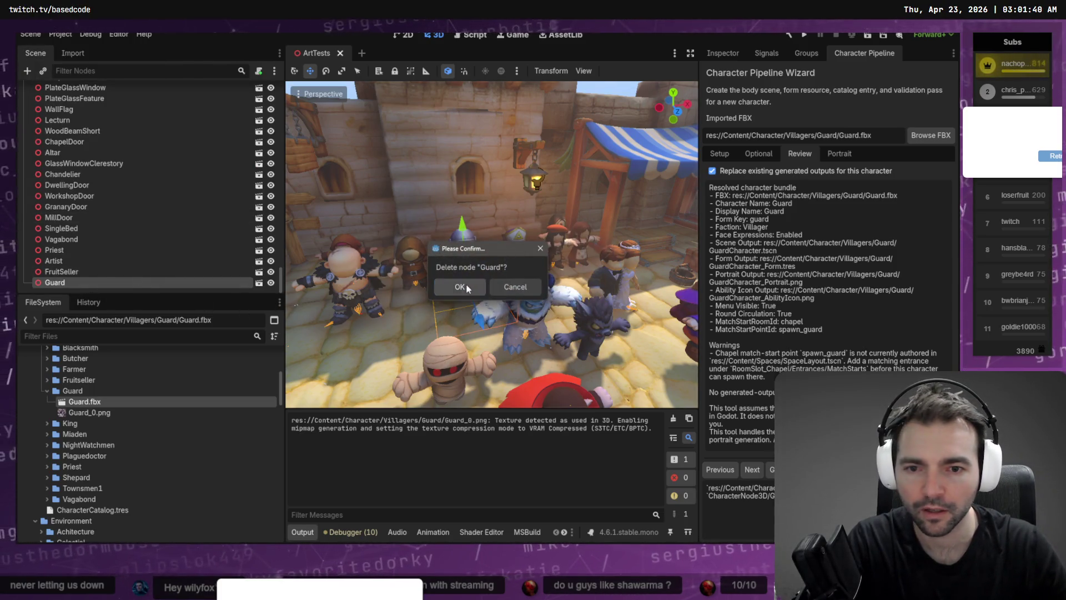
pyautogui.click(466, 289)
pyautogui.moveTo(85, 401)
pyautogui.mouseDown()
pyautogui.moveTo(269, 374)
pyautogui.moveTo(467, 276)
pyautogui.mouseUp()
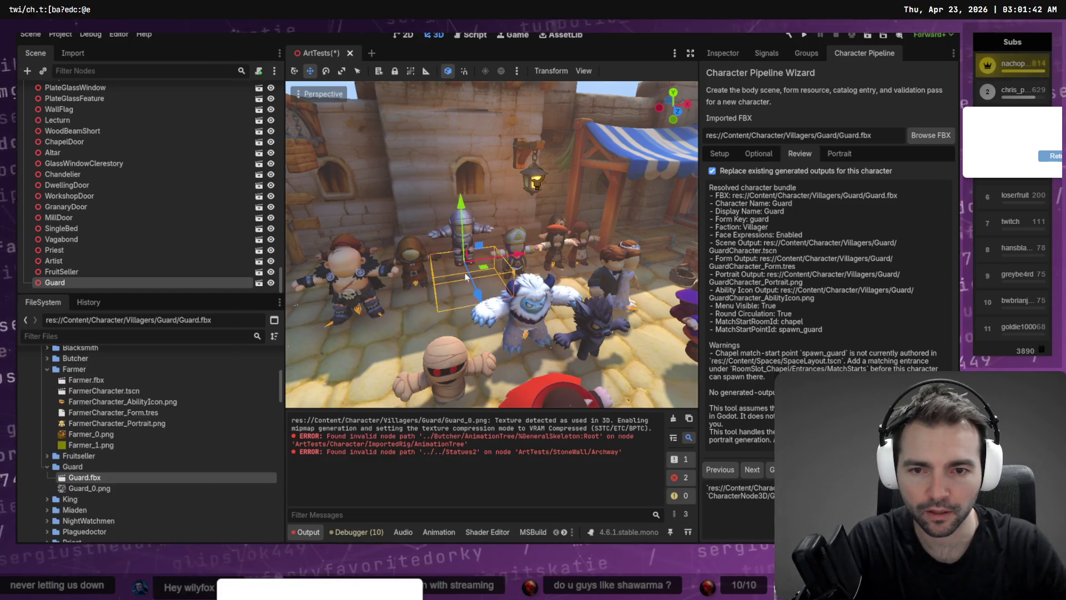
pyautogui.moveTo(456, 213); pyautogui.dragTo(462, 221)
pyautogui.hotkey('ctrl', 's')
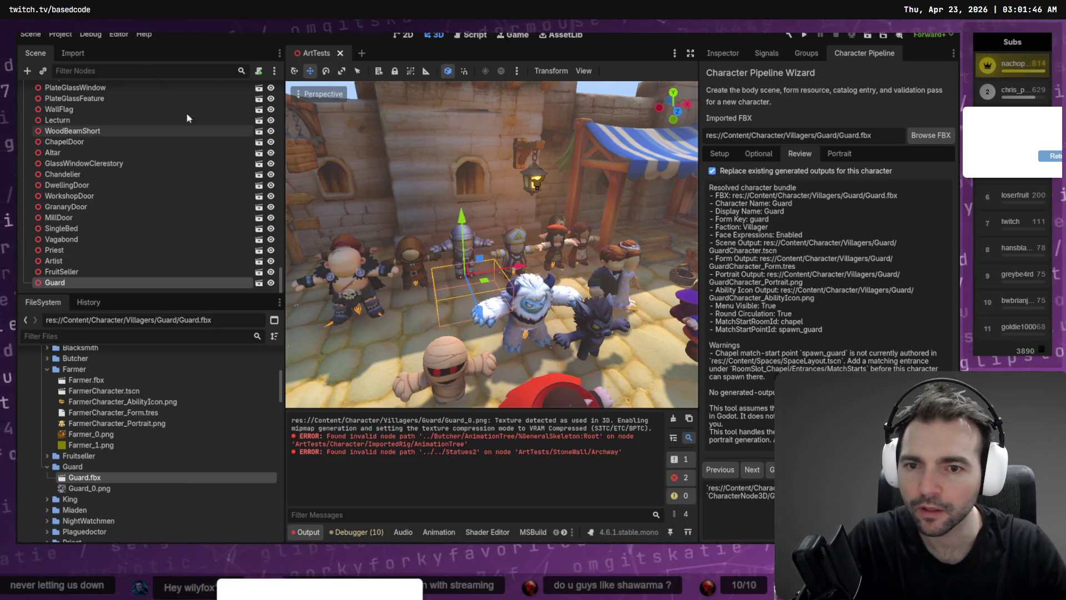
pyautogui.click(67, 54)
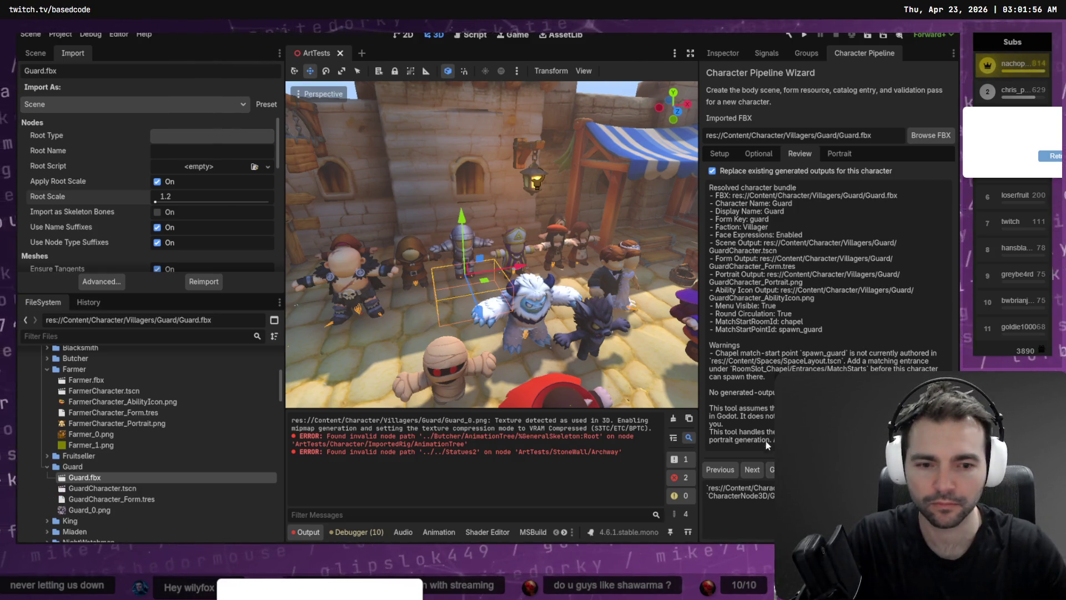
# Clear the output log and delete GuardCharacter.tscn and GuardCharacter_Form.tres
pyautogui.click(673, 418)
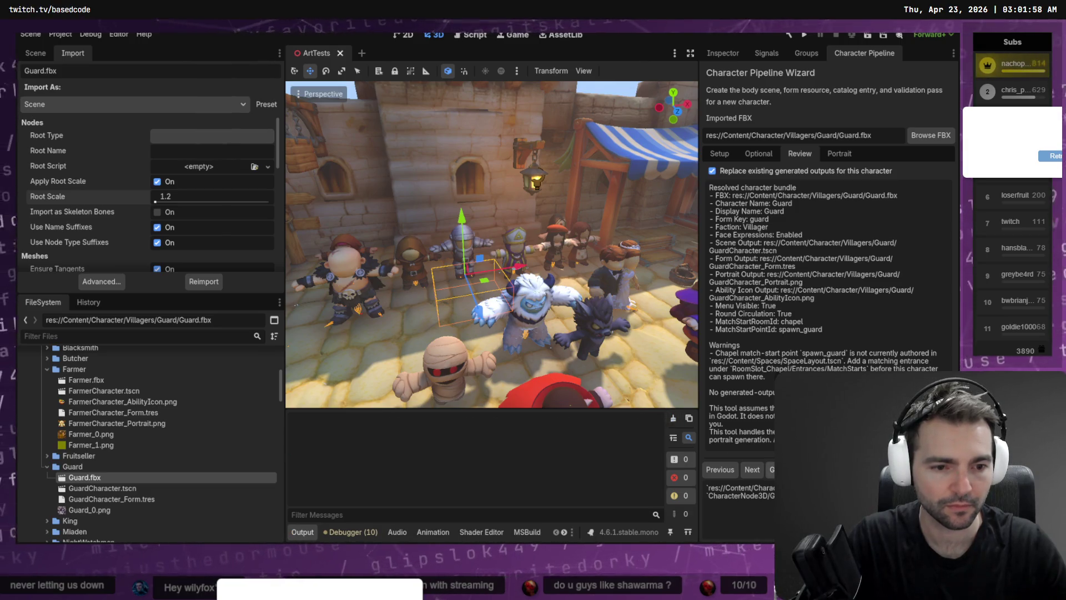
pyautogui.doubleClick(111, 488)
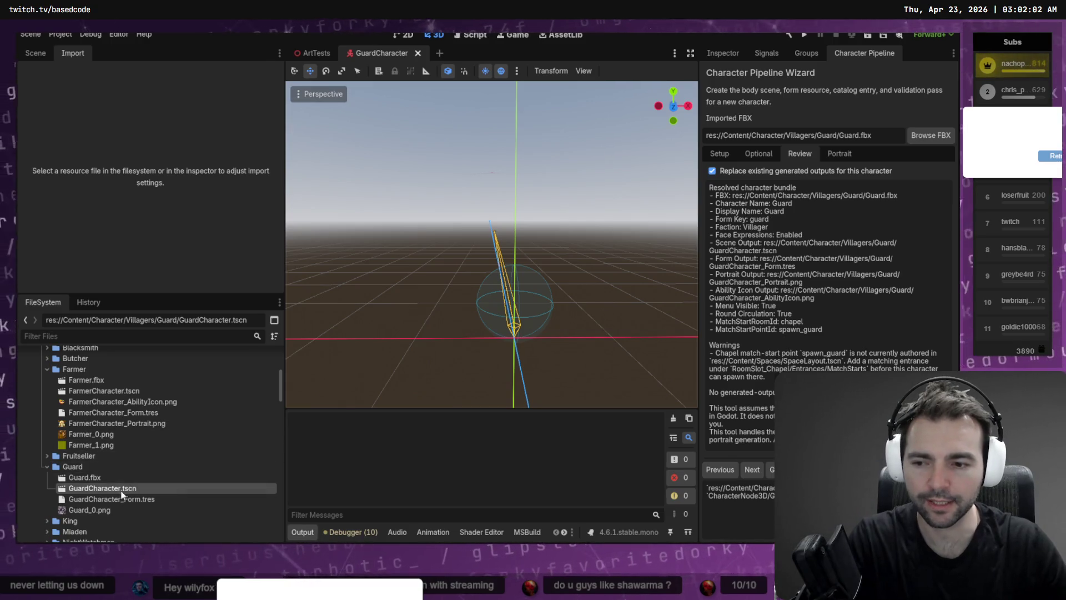
pyautogui.keyDown('shift'); pyautogui.click(126, 499); pyautogui.keyUp('shift')
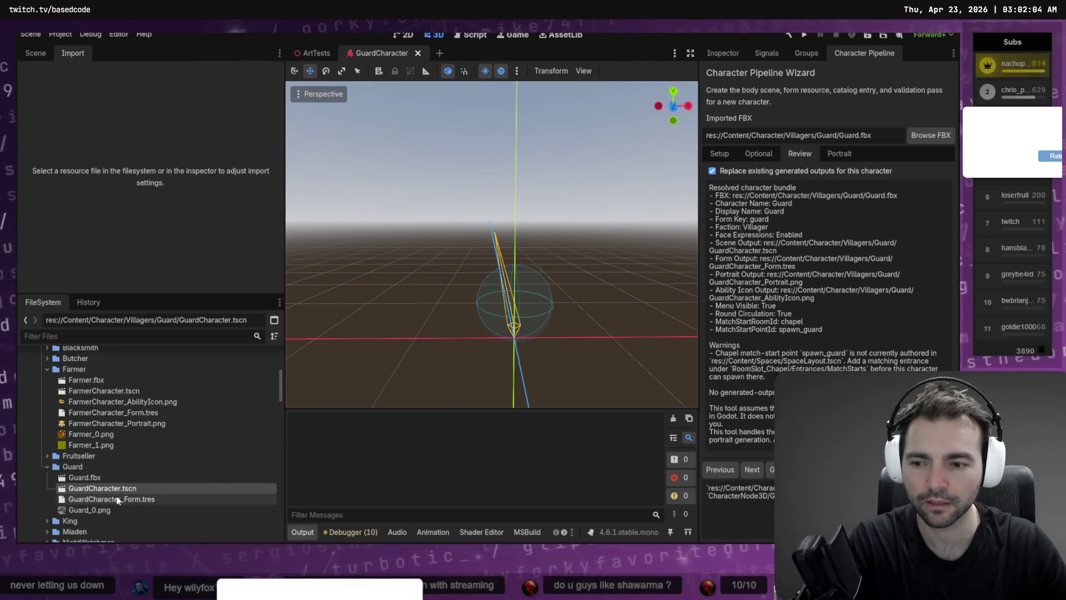
pyautogui.press('Delete')
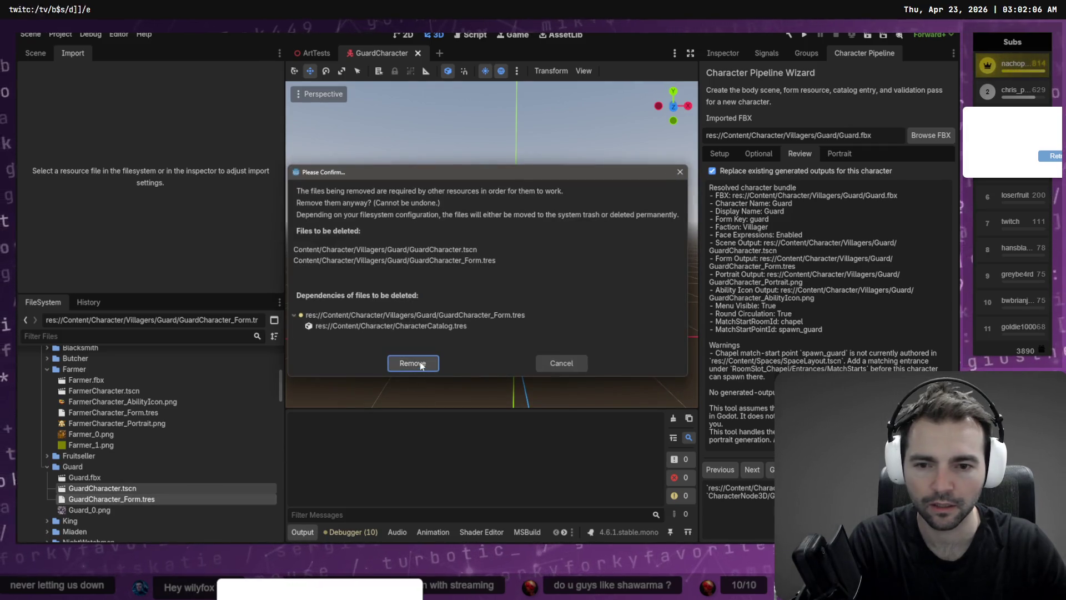
pyautogui.click(418, 363)
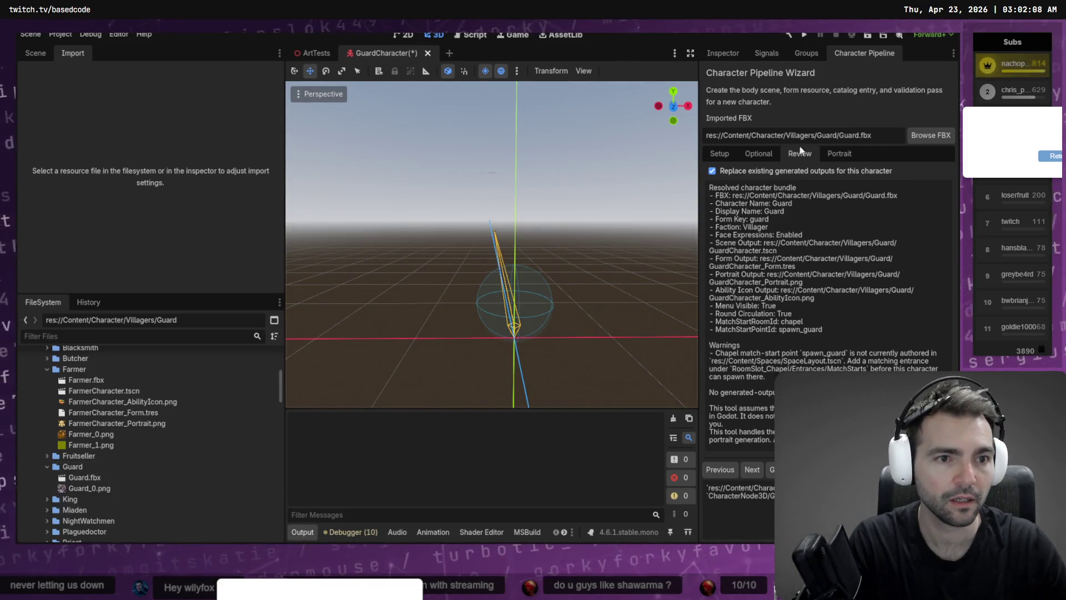
# Regenerate the Guard character in the wizard from Guard.fbx through Setup, Optional and Review
pyautogui.click(931, 135)
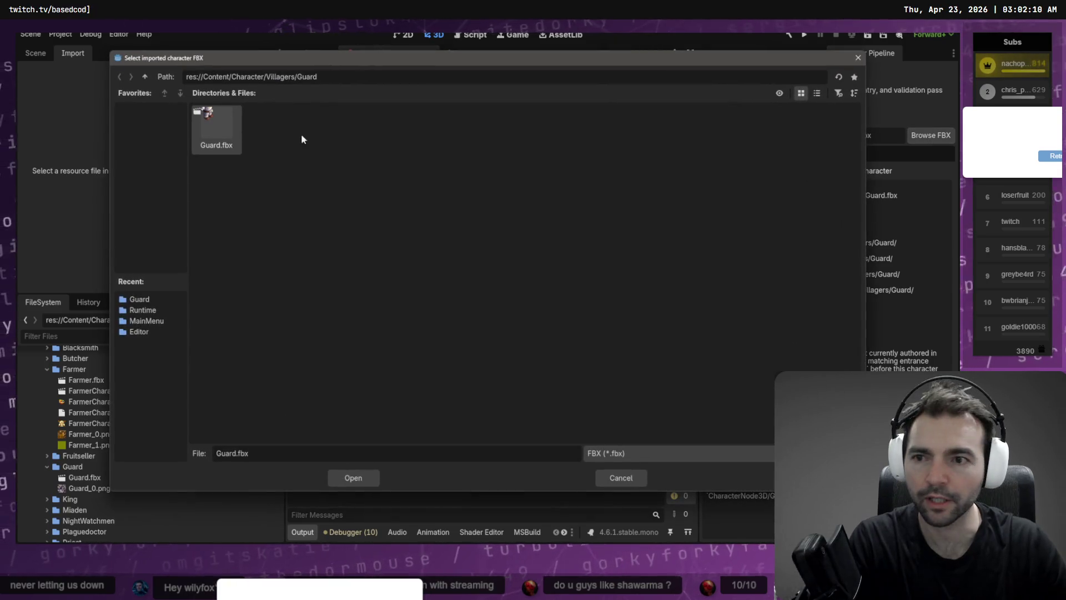
pyautogui.doubleClick(219, 142)
pyautogui.click(731, 155)
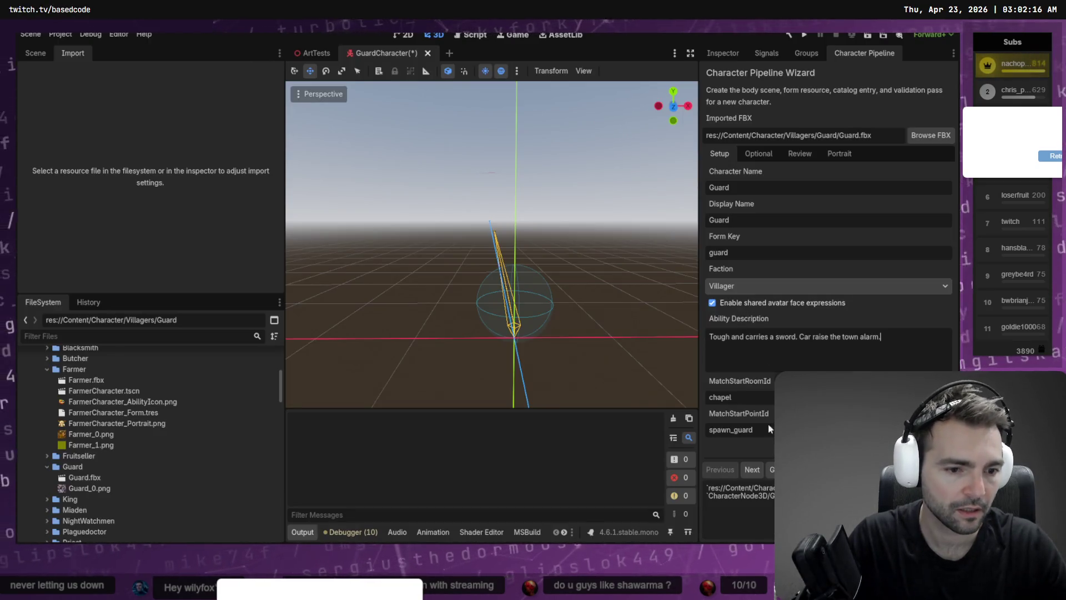
pyautogui.click(760, 470)
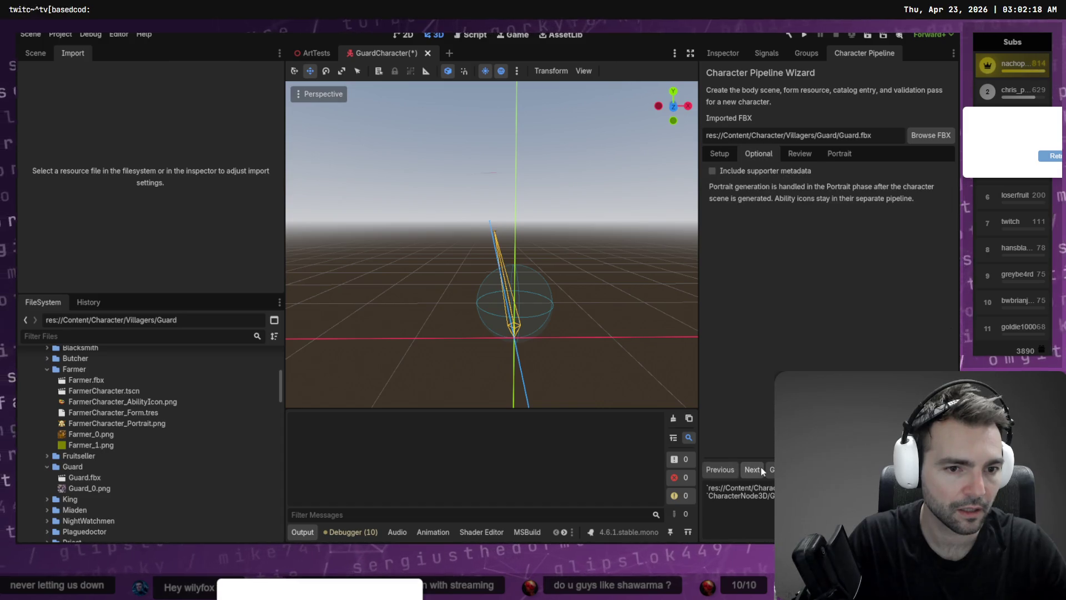
pyautogui.click(761, 470)
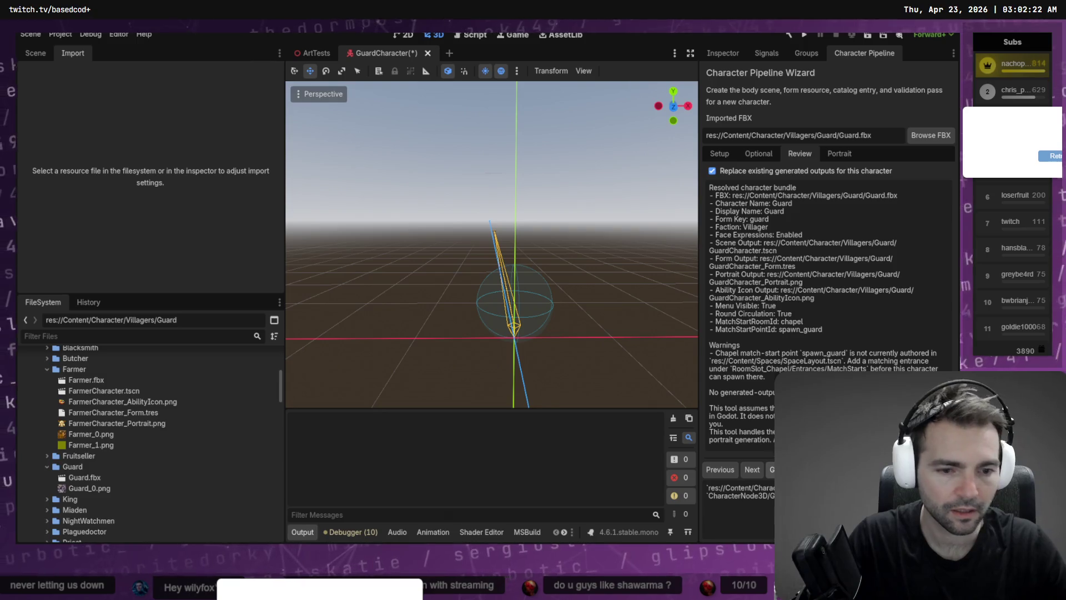
# Save and close the outdated GuardCharacter tab, then reopen the regenerated GuardCharacter.tscn
pyautogui.click(427, 53)
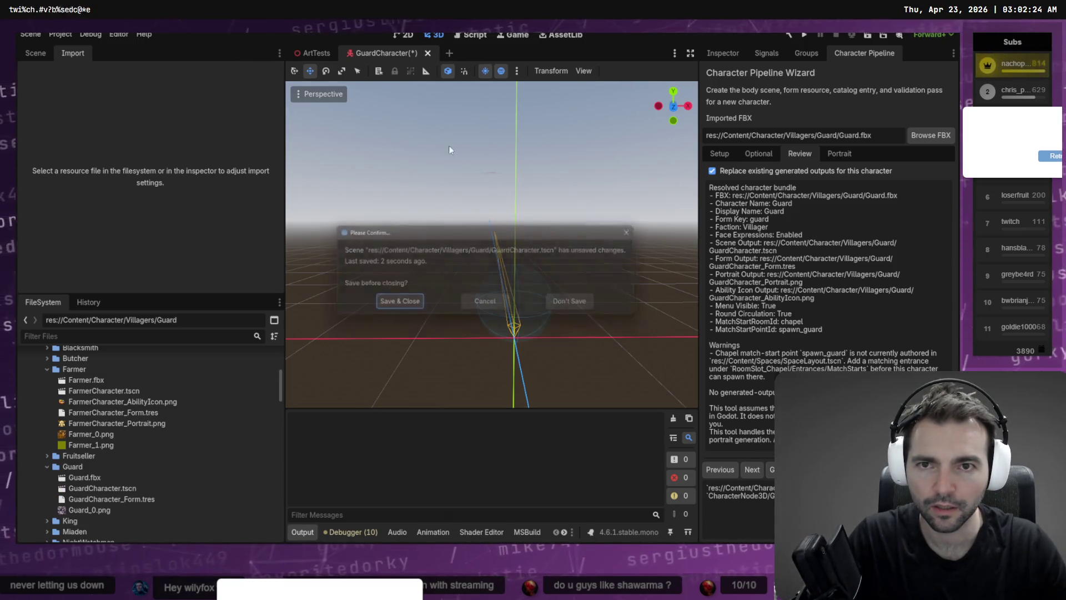
pyautogui.click(395, 304)
pyautogui.doubleClick(115, 485)
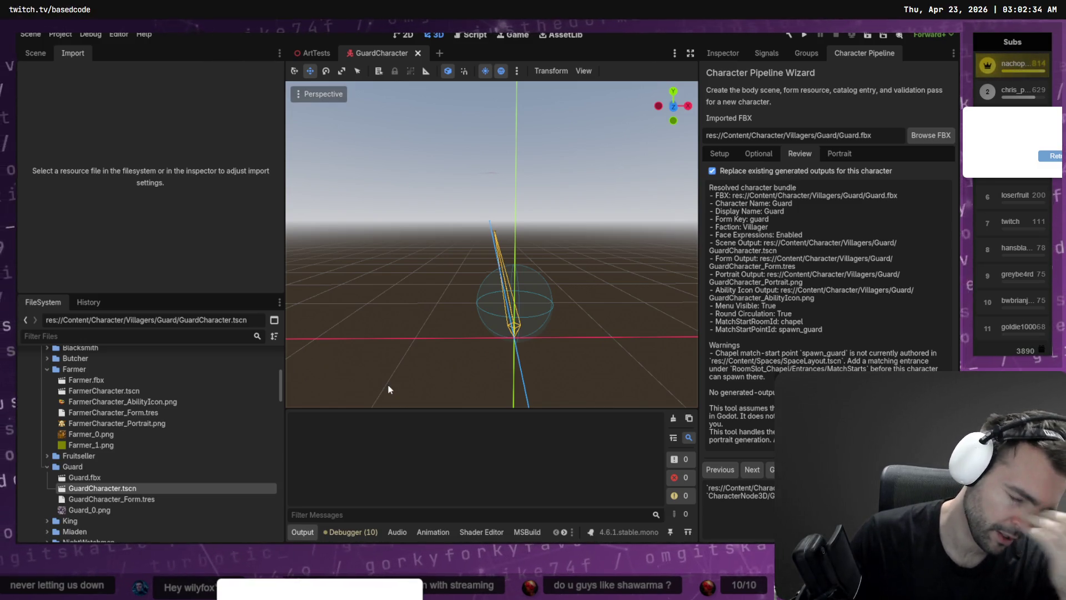
pyautogui.hotkey('alt', 'Tab')
pyautogui.hotkey('alt', 'Tab')
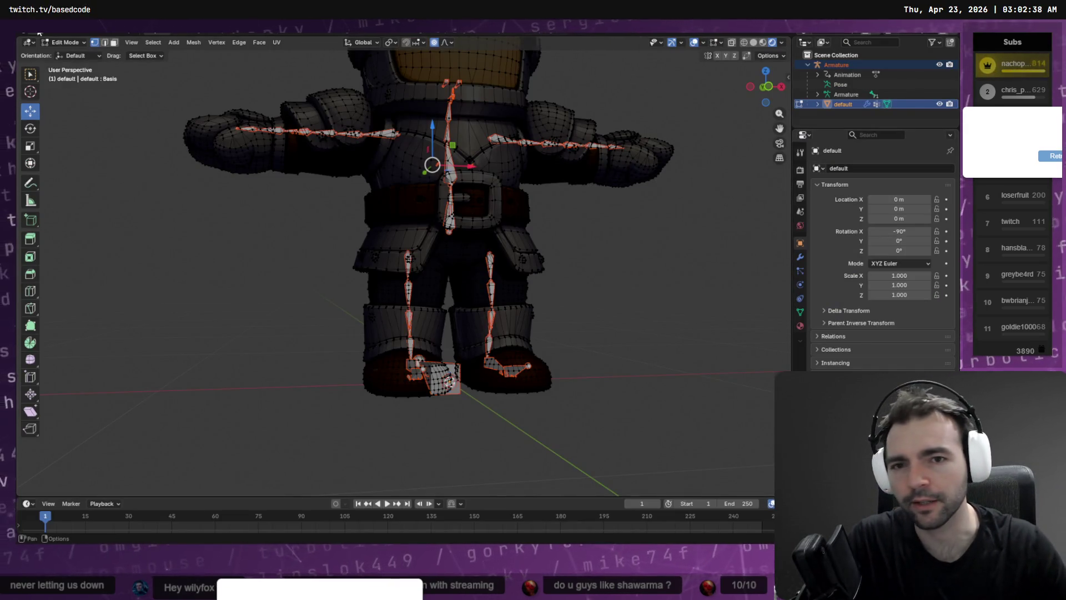
# Return to Object Mode and export the character as FBX, overwriting Guard.fbx
pyautogui.press('Tab')
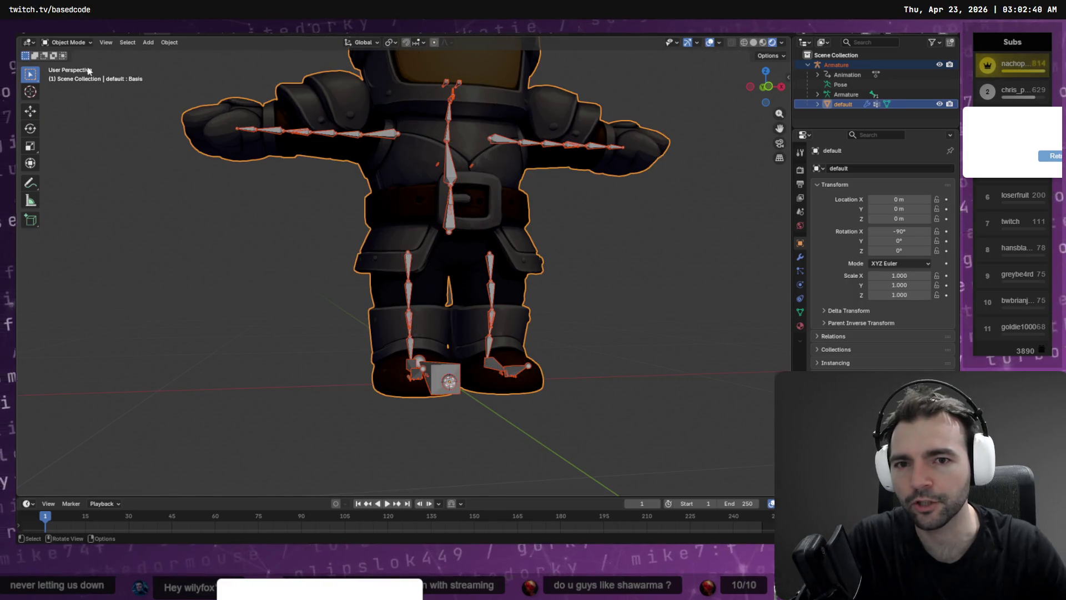
pyautogui.click(49, 36)
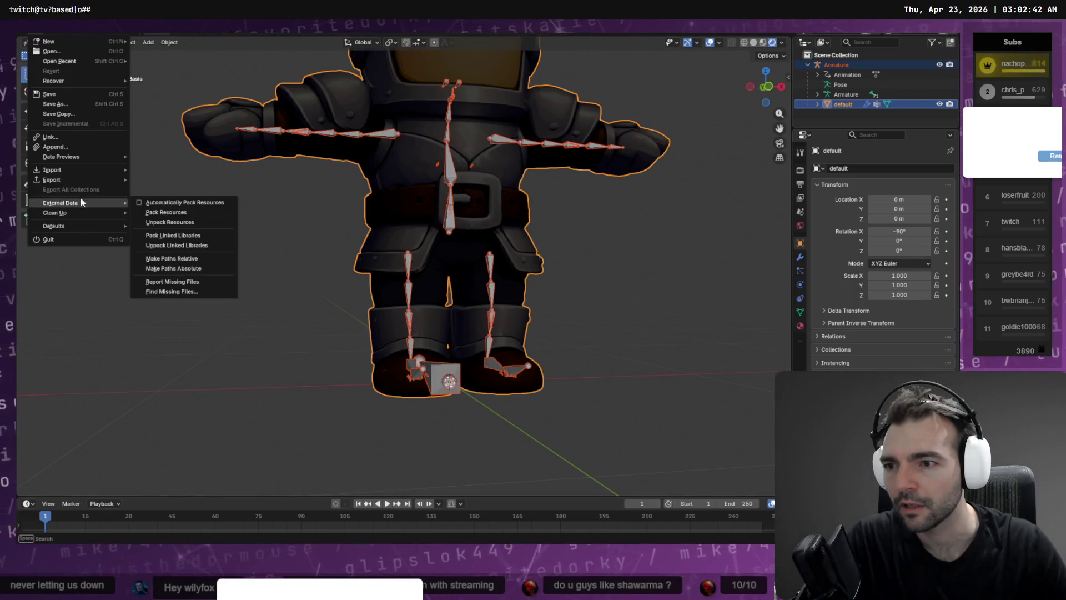
pyautogui.moveTo(67, 180)
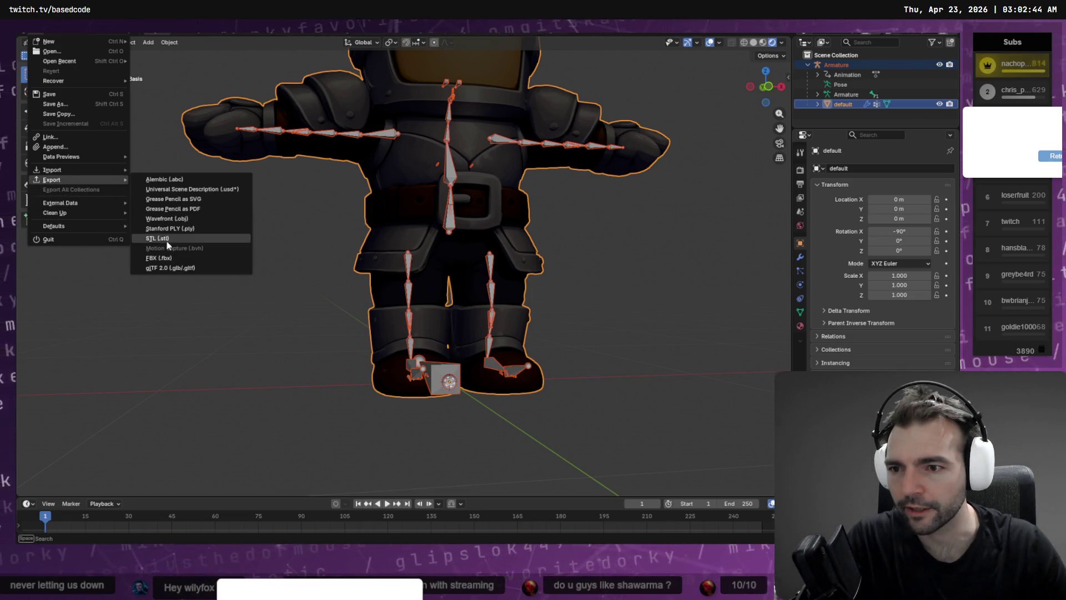
pyautogui.click(171, 259)
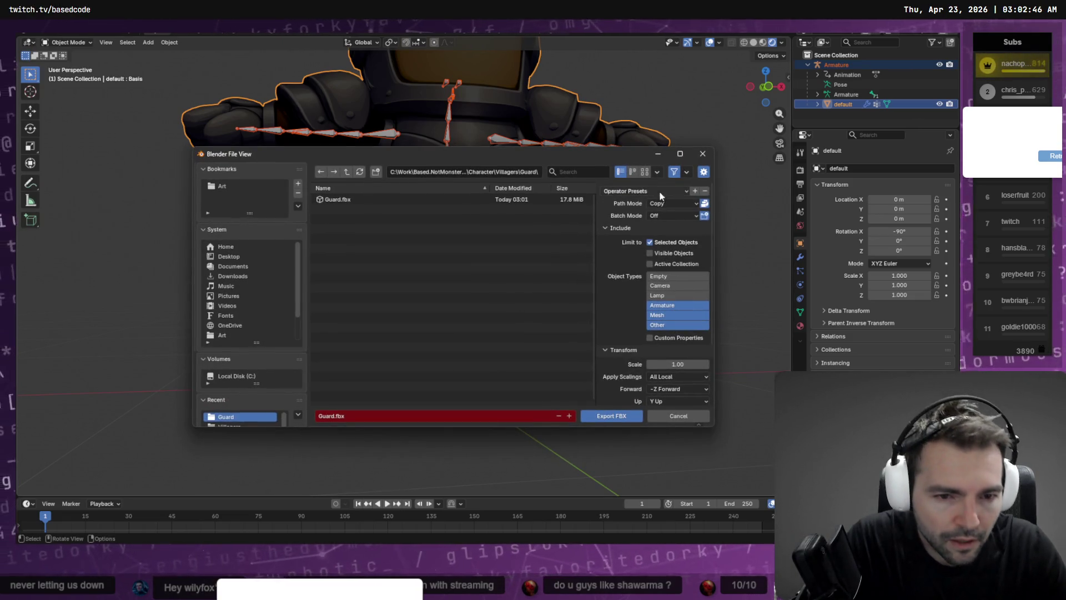
pyautogui.scroll(-3, 665, 337)
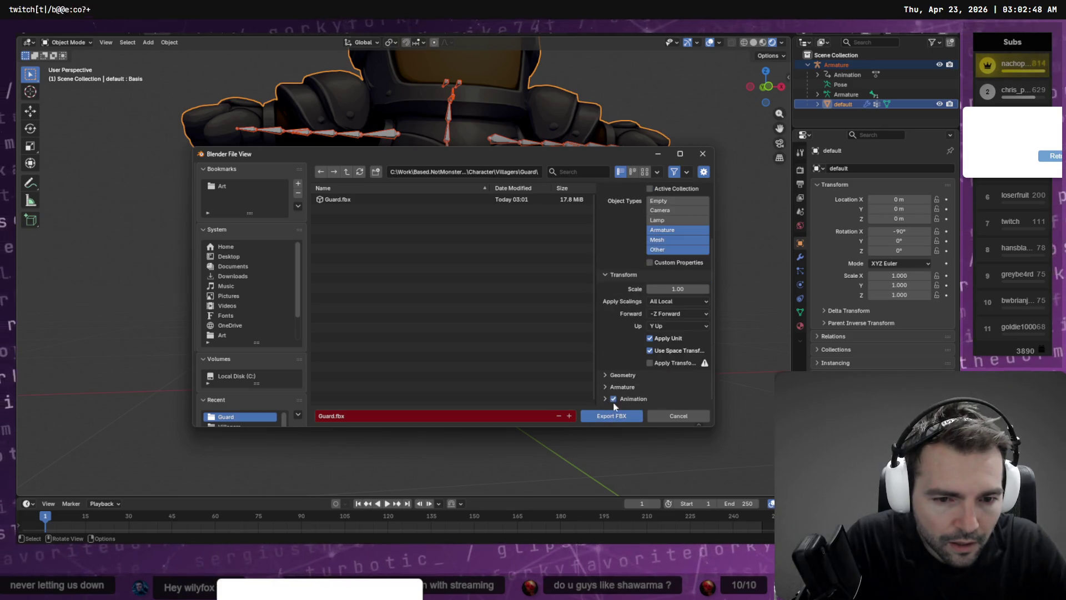
pyautogui.scroll(3, 682, 270)
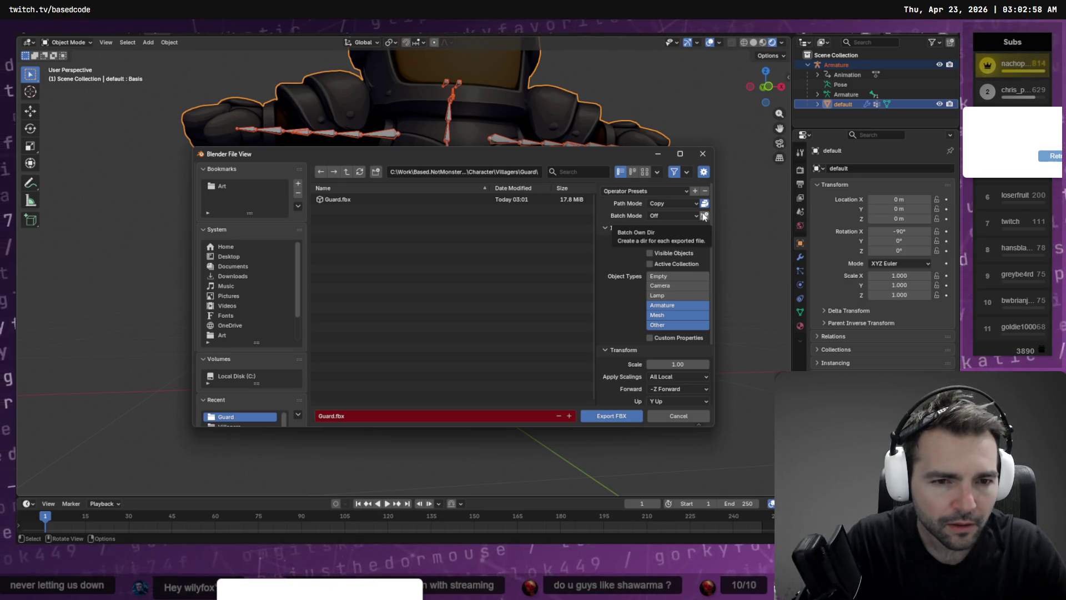
pyautogui.doubleClick(335, 200)
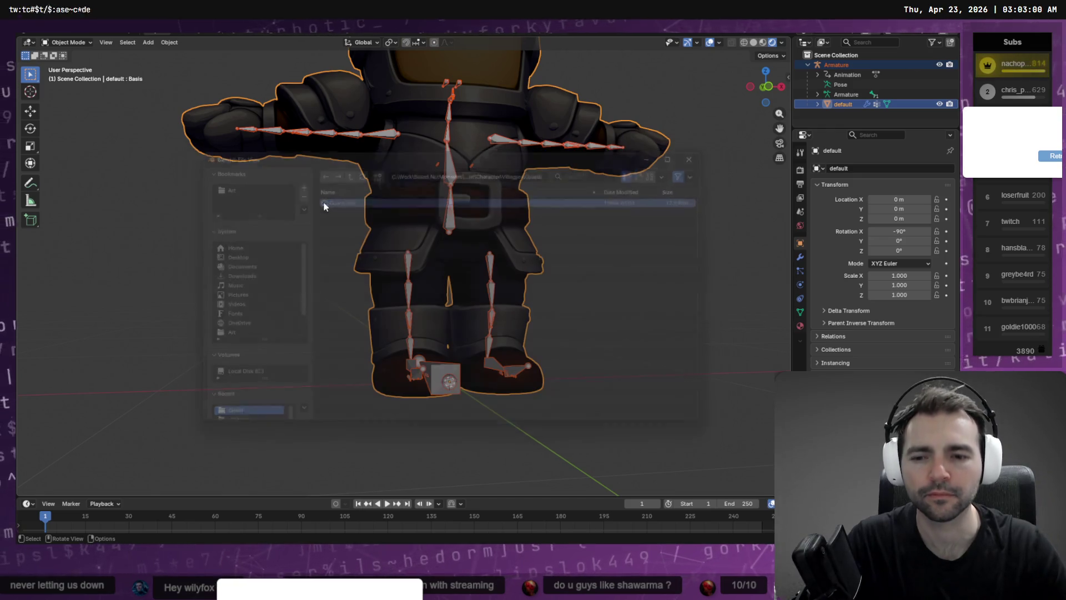
pyautogui.hotkey('alt', 'Tab')
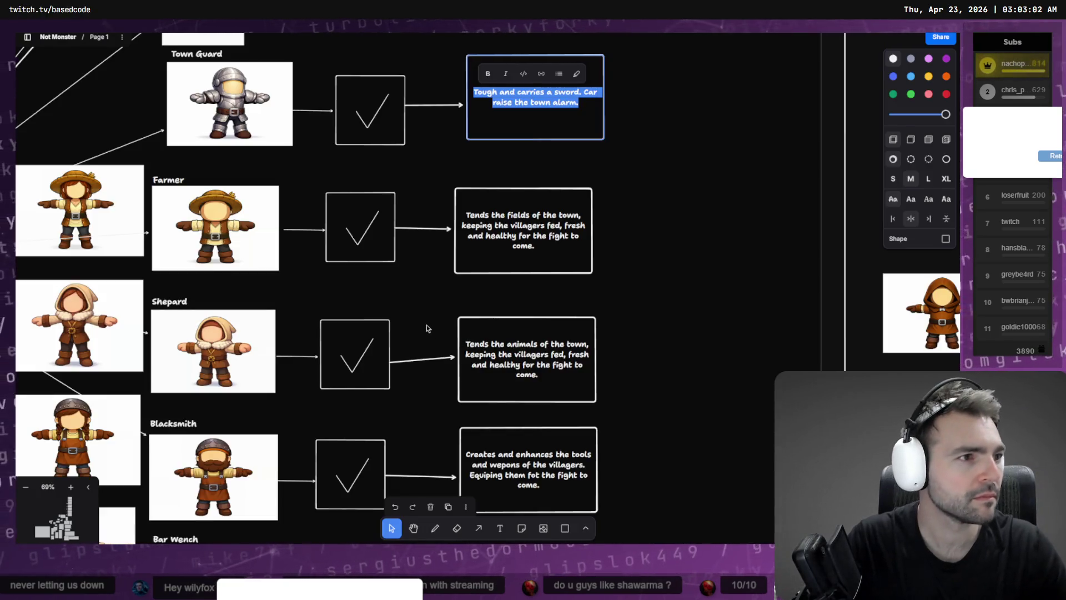
# Delete GuardCharacter.tscn, Guard.fbx, Guard_0.png and then the whole Guard folder
pyautogui.hotkey('alt', 'Tab')
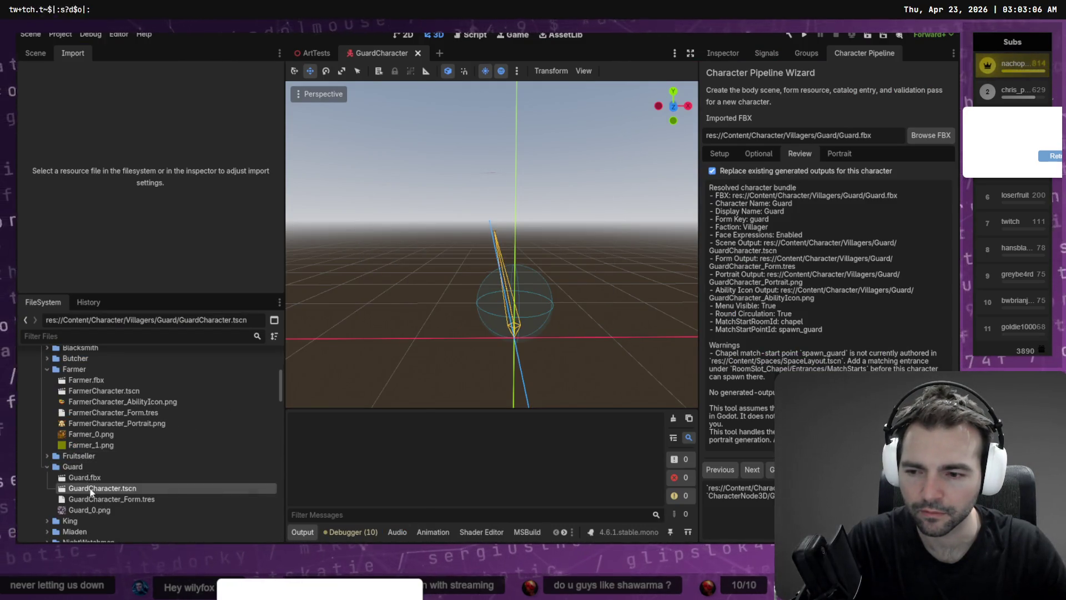
pyautogui.press('Delete')
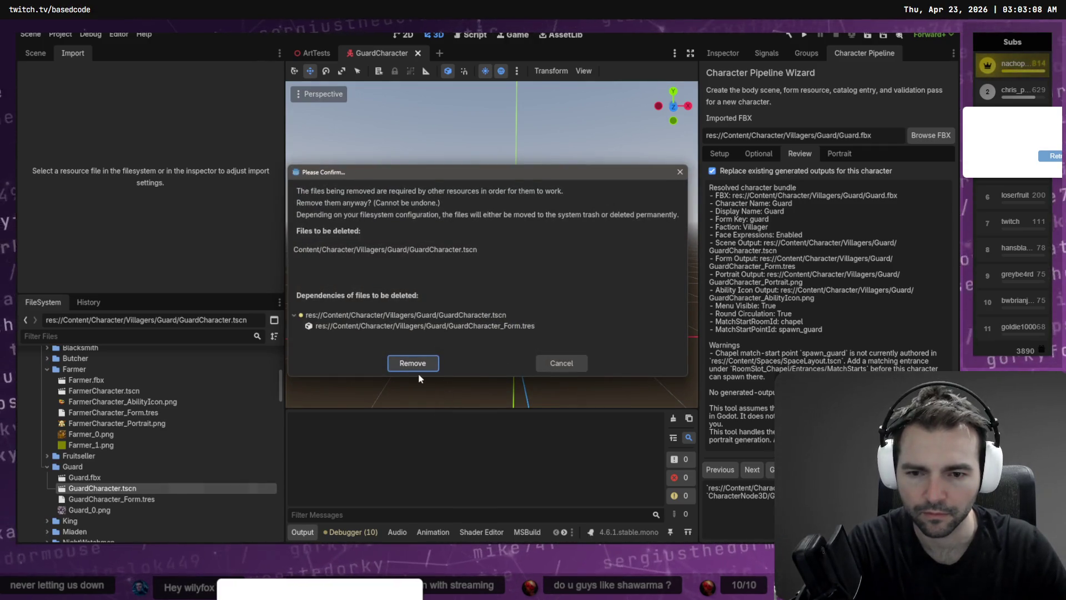
pyautogui.click(418, 363)
pyautogui.click(128, 478)
pyautogui.keyDown('shift'); pyautogui.click(118, 509); pyautogui.keyUp('shift')
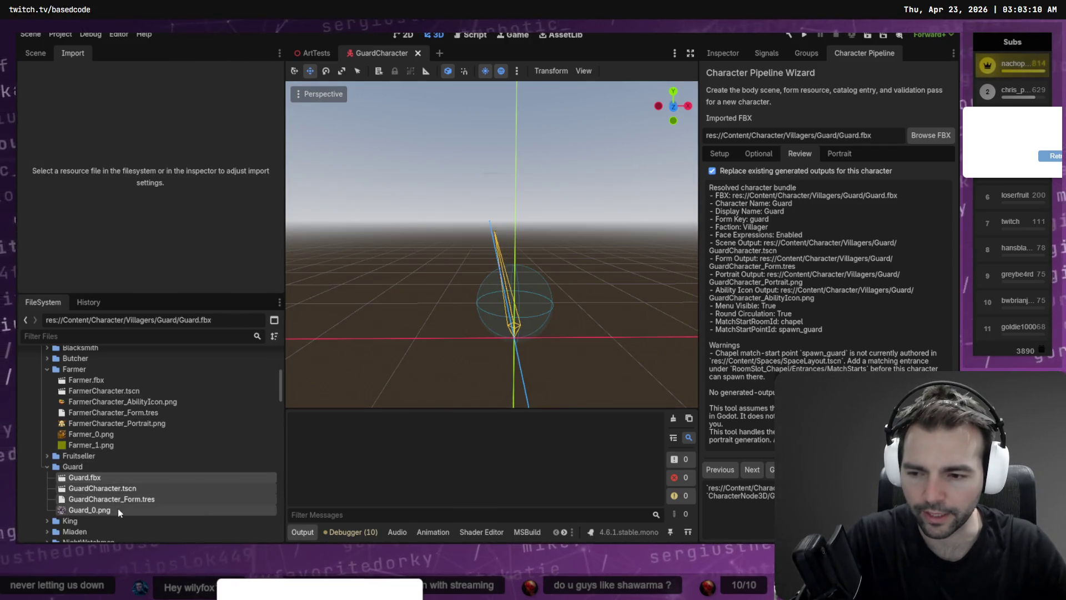
pyautogui.press('Delete')
pyautogui.click(416, 358)
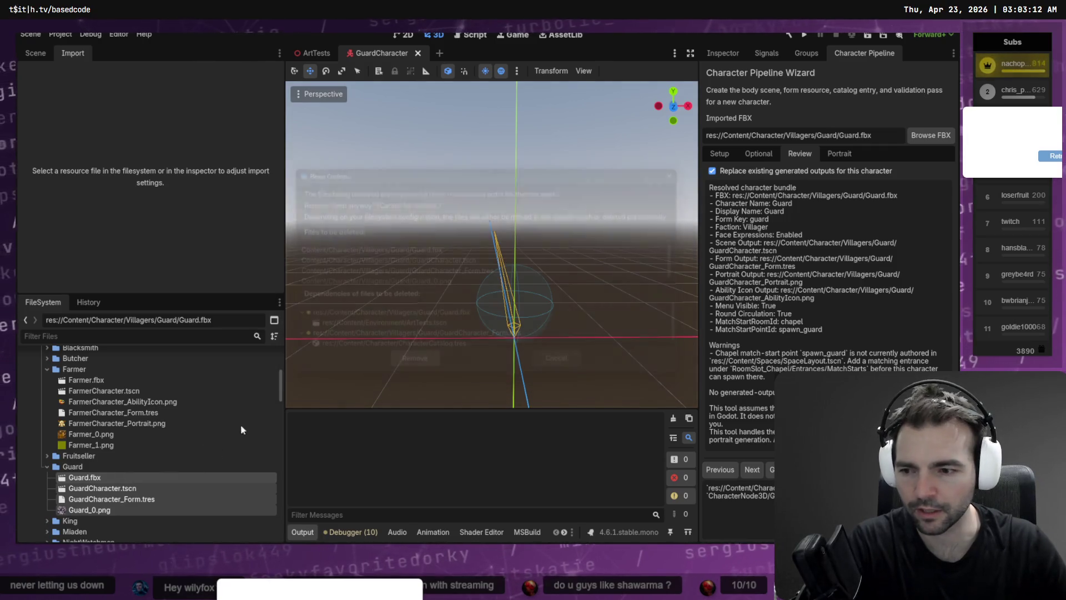
pyautogui.click(85, 467)
pyautogui.press('Delete')
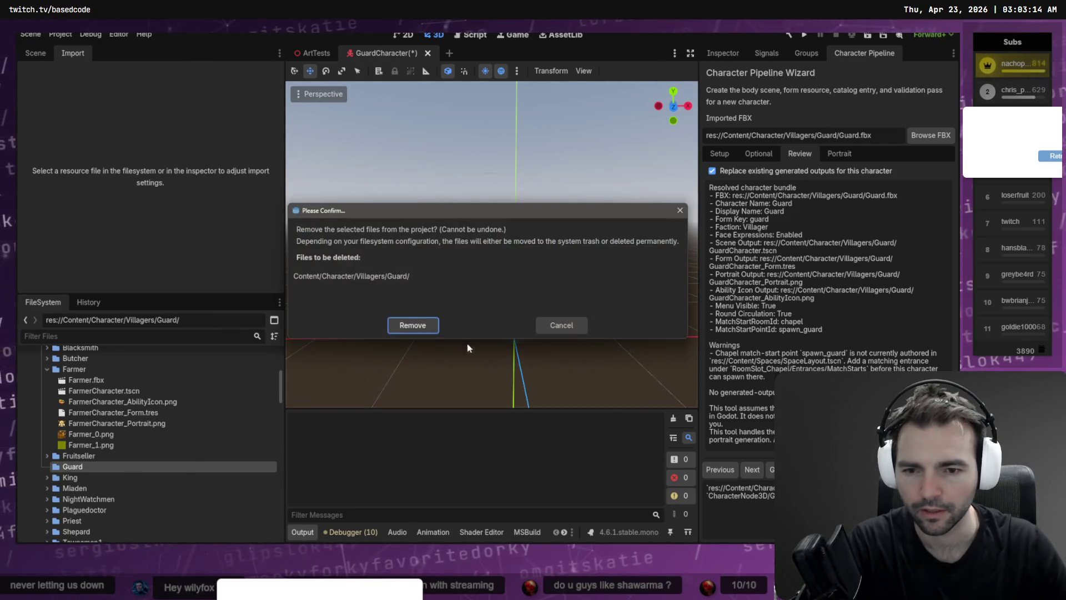
pyautogui.click(417, 326)
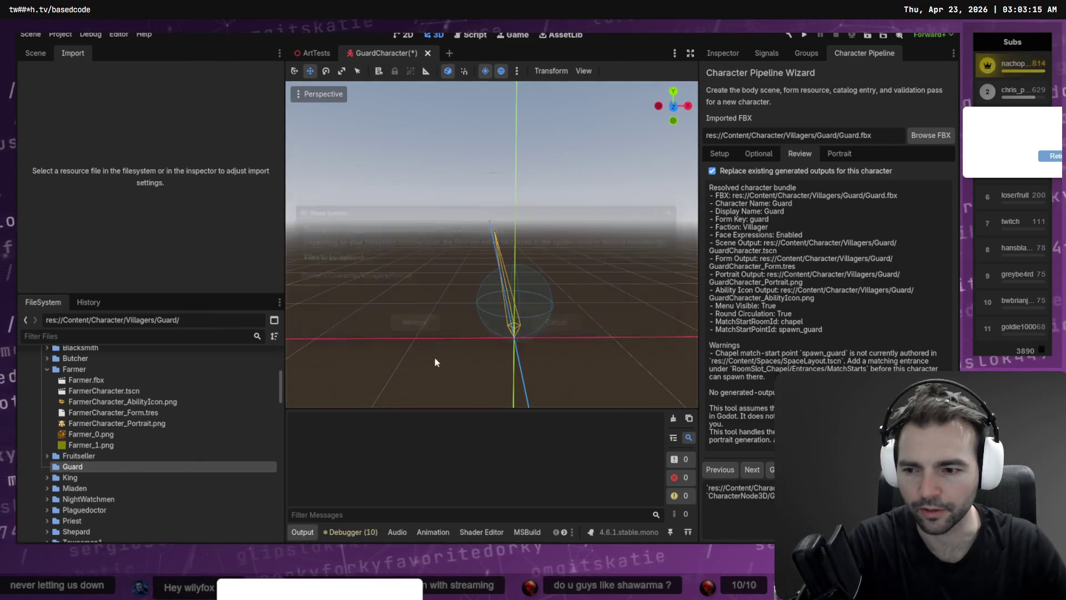
# Close the Character Pipeline dock and disable the Character Pipeline plugin
pyautogui.rightClick(865, 53)
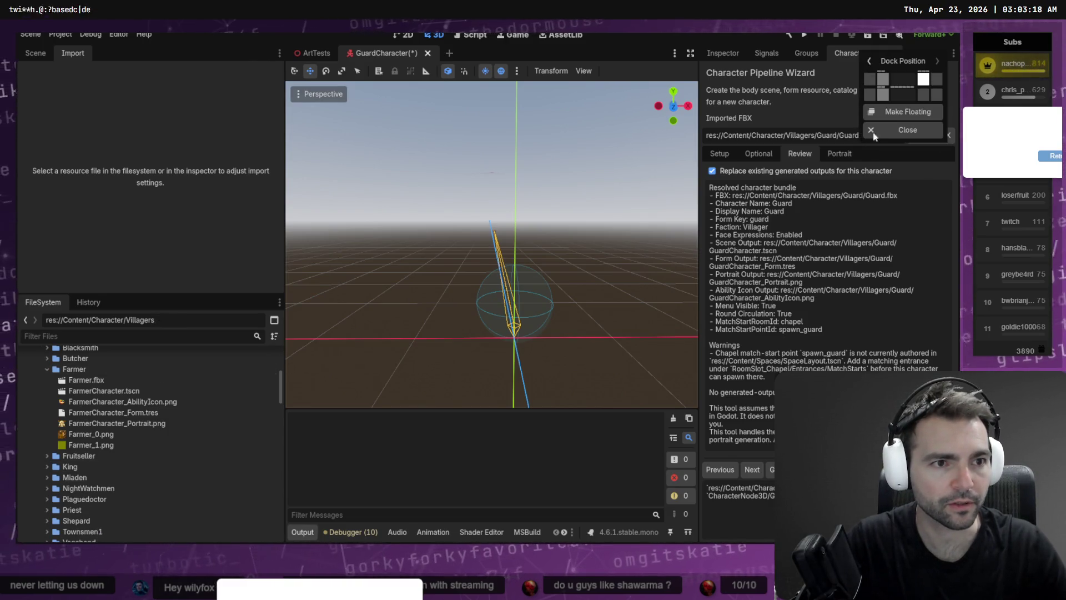
pyautogui.click(873, 134)
pyautogui.click(122, 36)
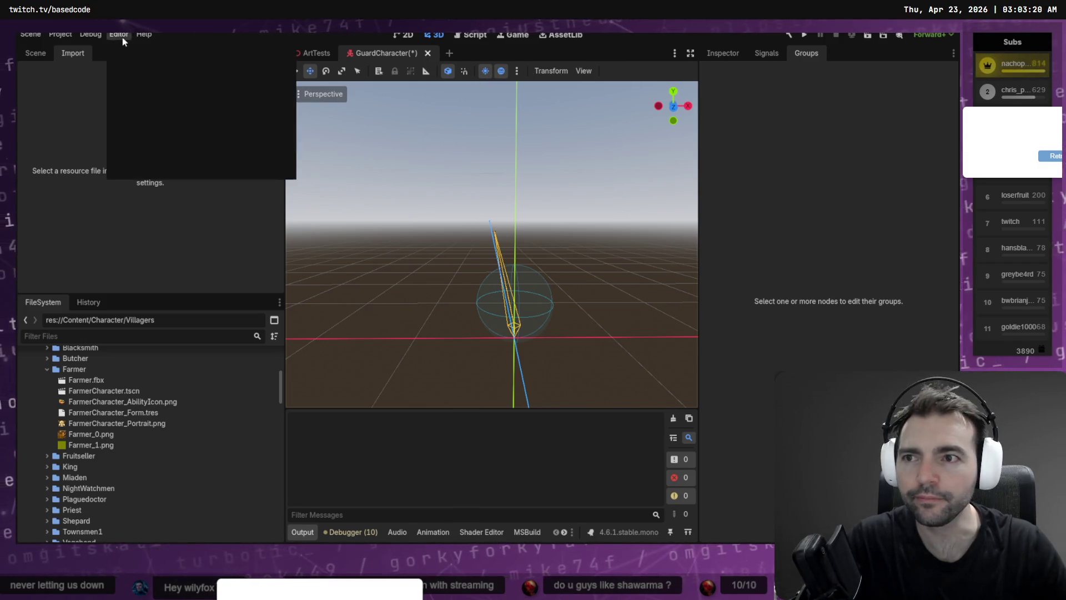
pyautogui.moveTo(143, 34)
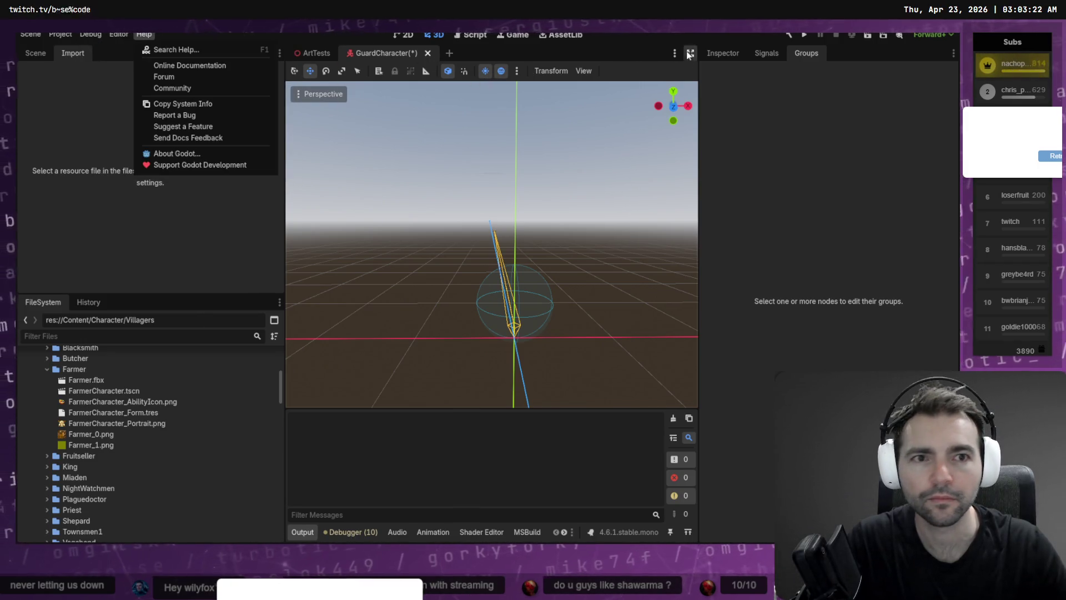
pyautogui.click(537, 51)
pyautogui.click(561, 34)
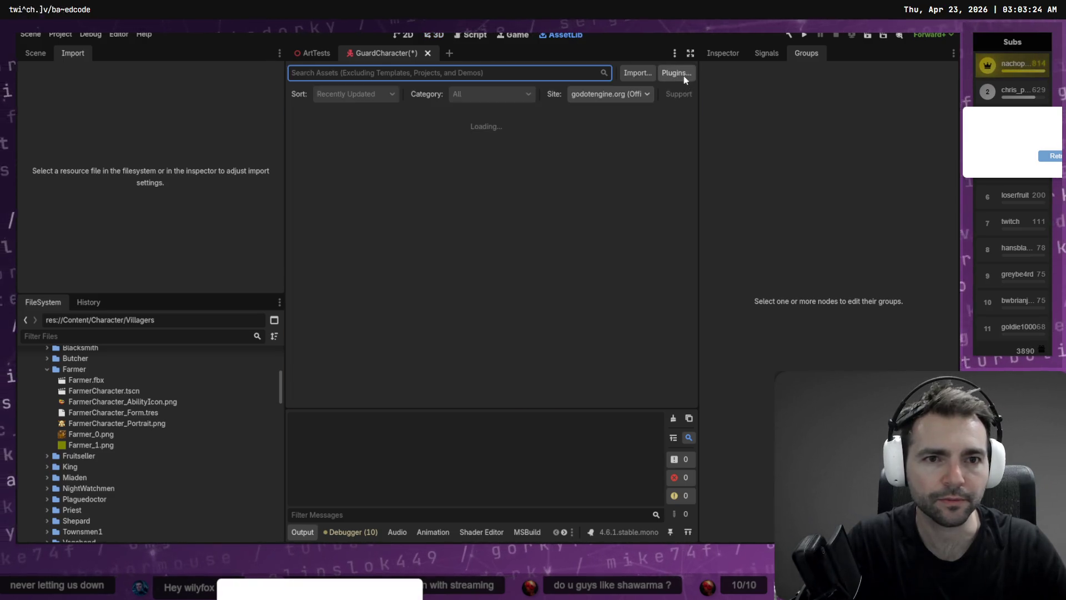
pyautogui.click(685, 77)
pyautogui.click(225, 75)
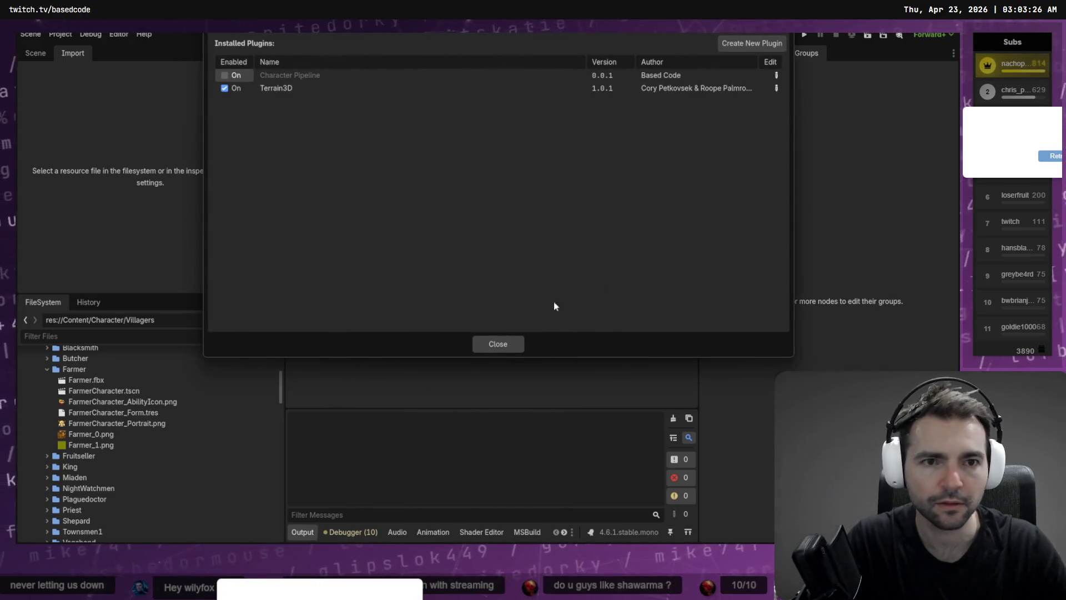
pyautogui.click(498, 344)
# Re-enable the Character Pipeline plugin and reopen its refreshed wizard
pyautogui.click(685, 77)
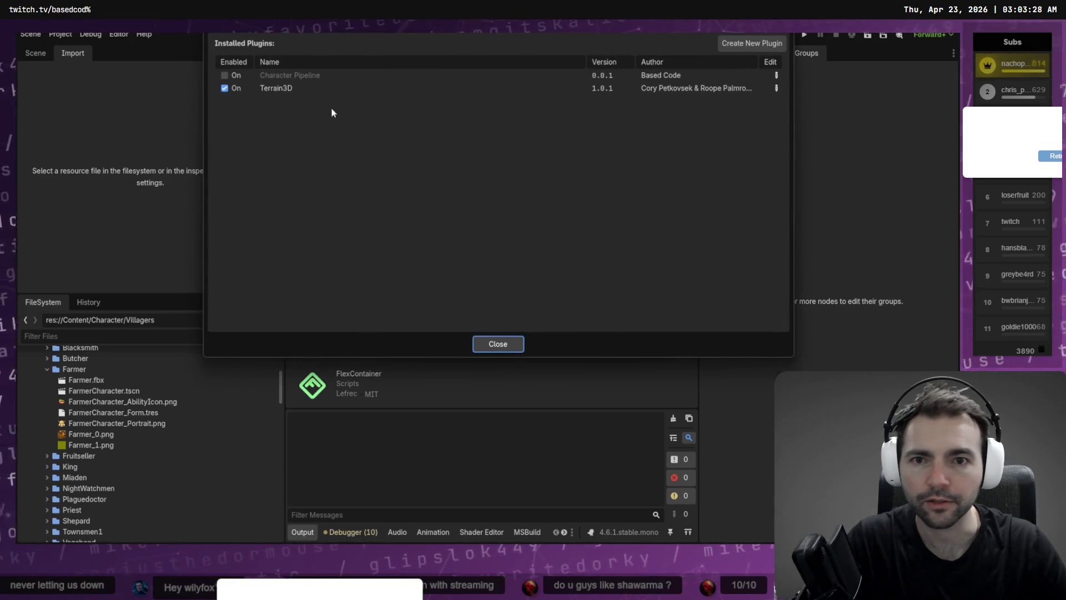
pyautogui.click(224, 75)
pyautogui.click(497, 344)
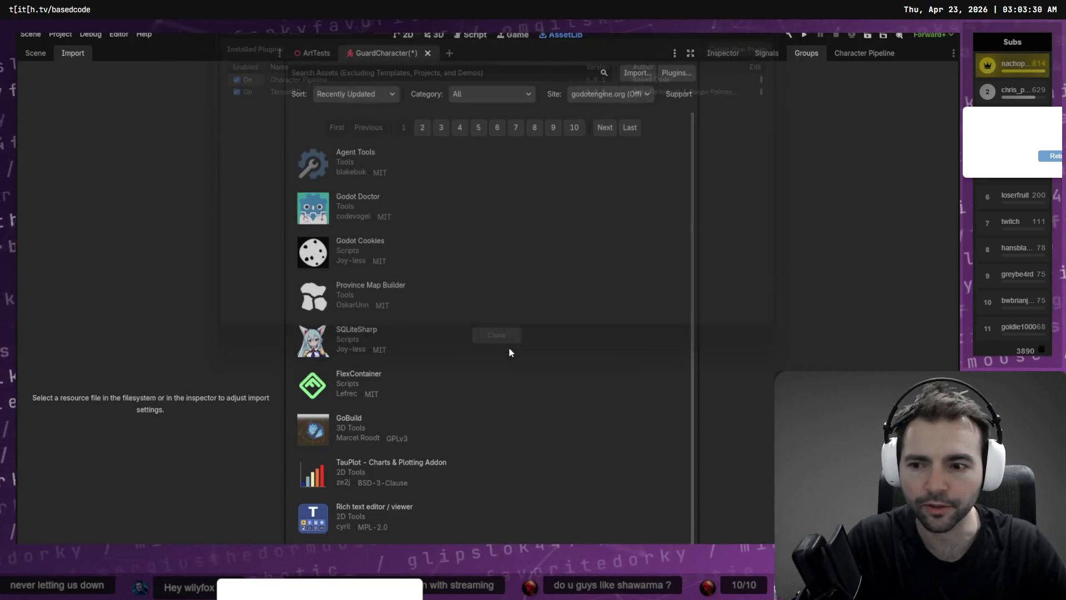
pyautogui.click(33, 55)
pyautogui.click(71, 52)
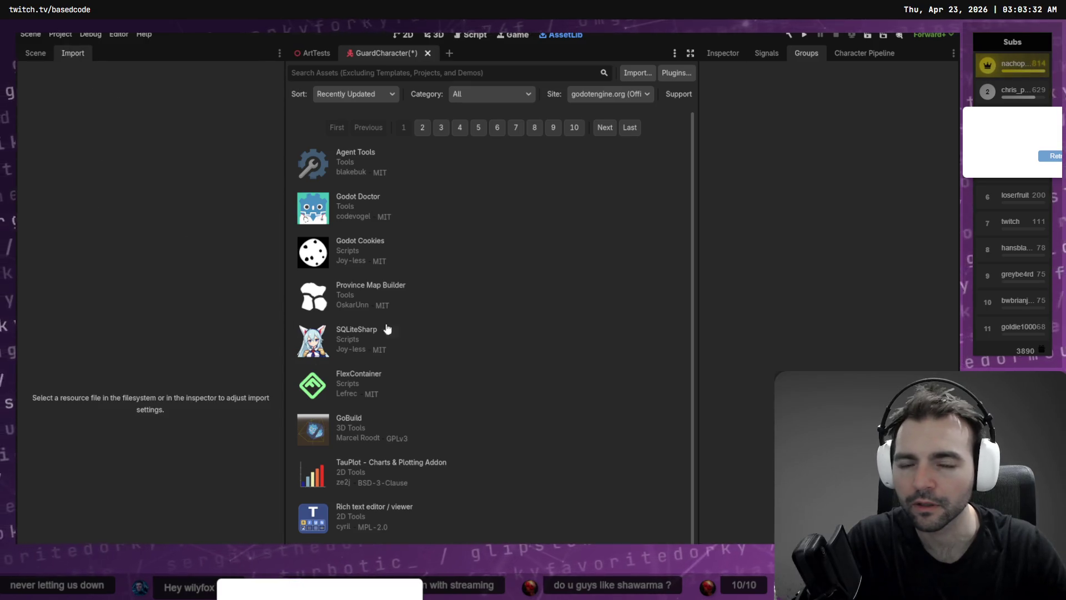
pyautogui.click(858, 54)
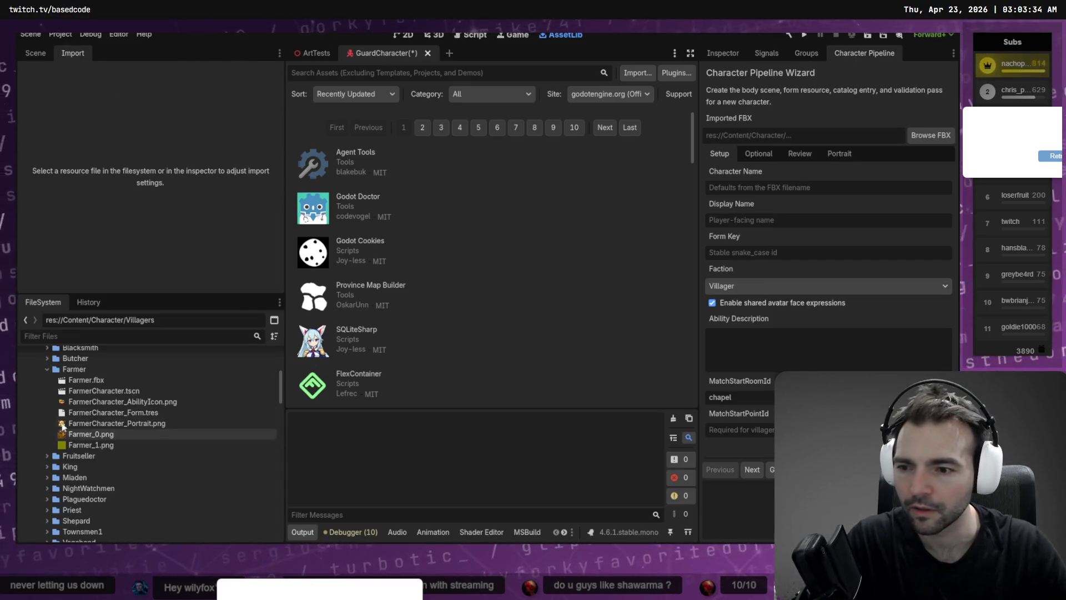
# Create a new folder named 'Guard' inside the Villagers folder
pyautogui.click(47, 369)
pyautogui.scroll(3, 59, 421)
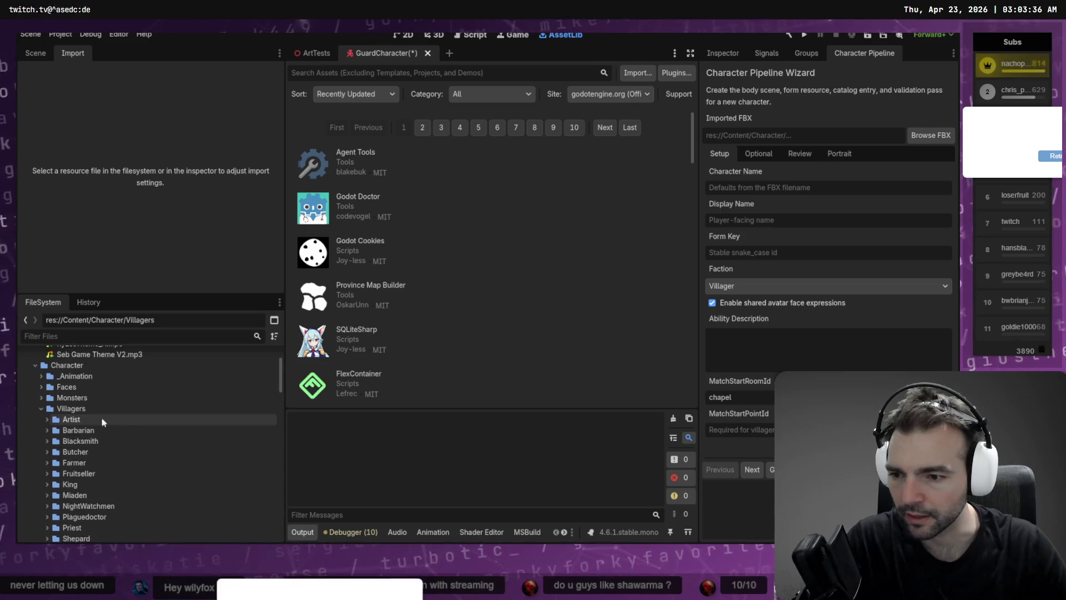
pyautogui.click(73, 409)
pyautogui.rightClick(73, 408)
pyautogui.moveTo(152, 367)
pyautogui.click(272, 367)
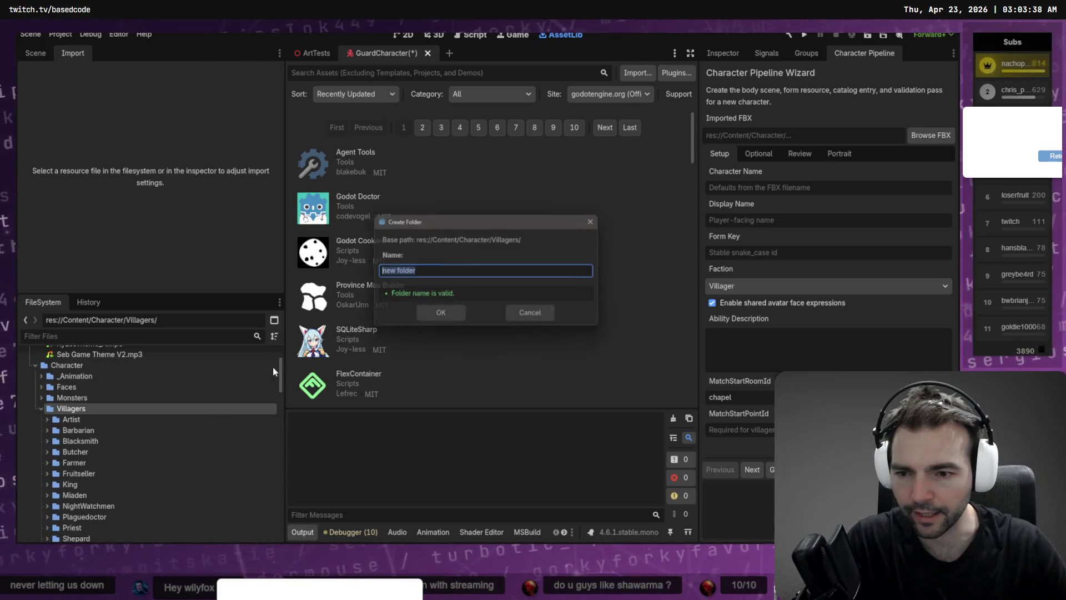
pyautogui.write('Guard')
pyautogui.press('Return')
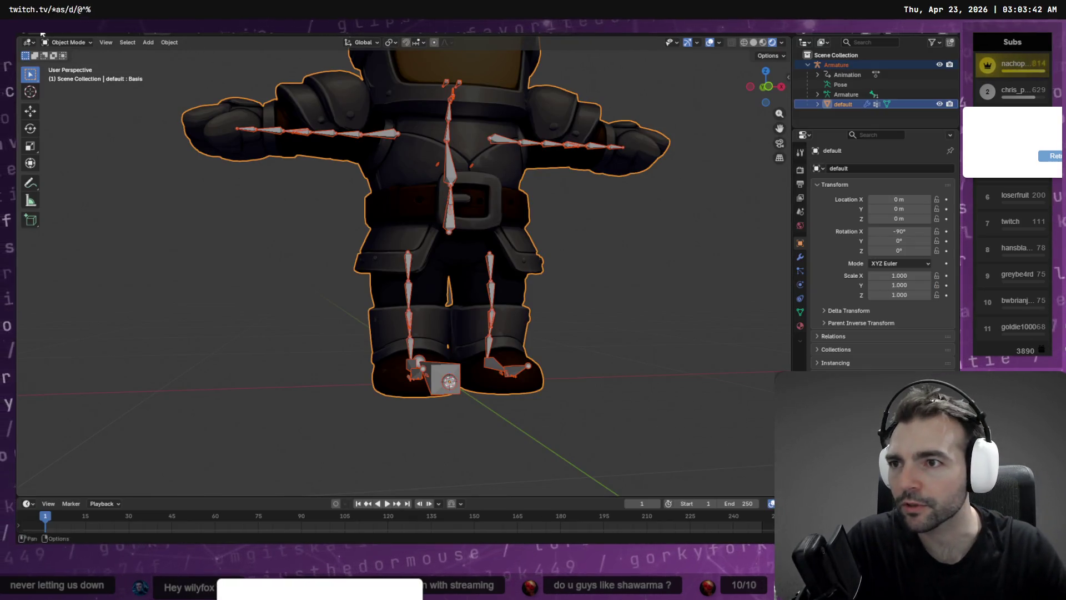
# Export the armoured character as FBX into Character/Villagers/Guard and return to Godot
pyautogui.press('F4')
pyautogui.moveTo(78, 202)
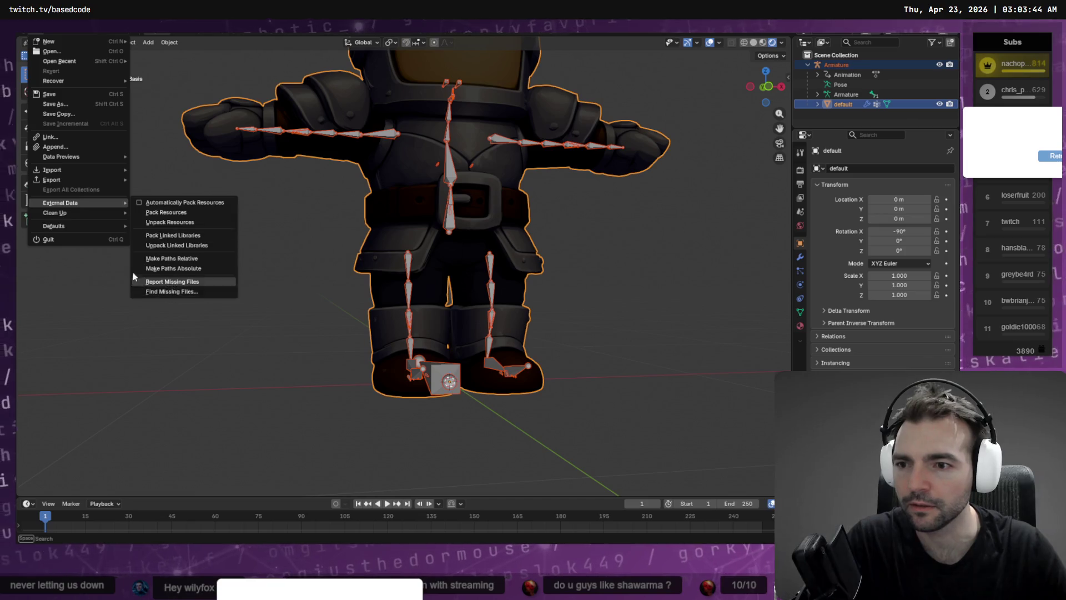
pyautogui.moveTo(72, 179)
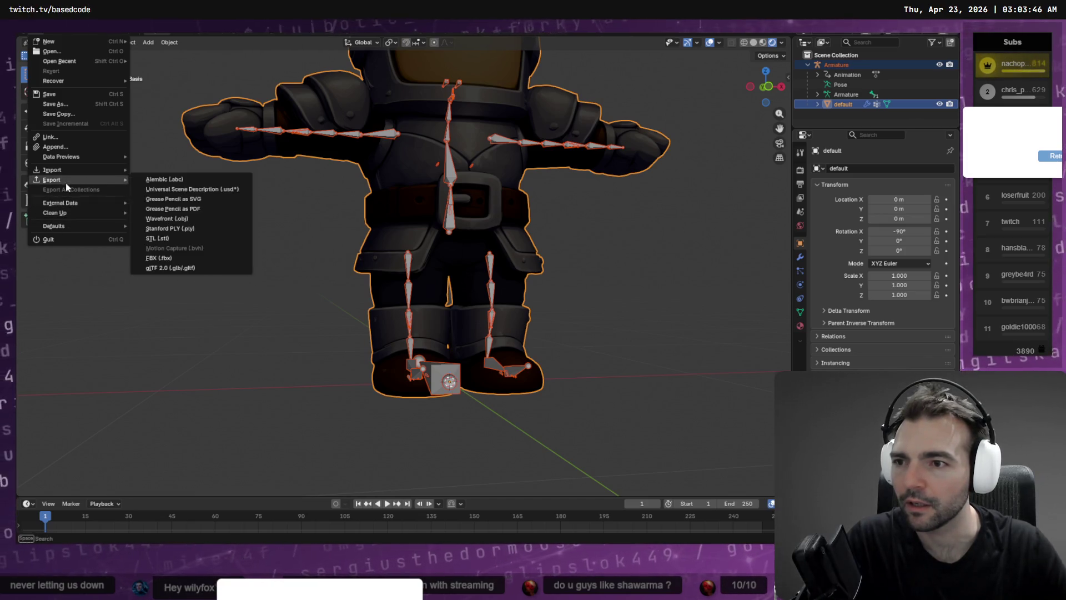
pyautogui.click(161, 257)
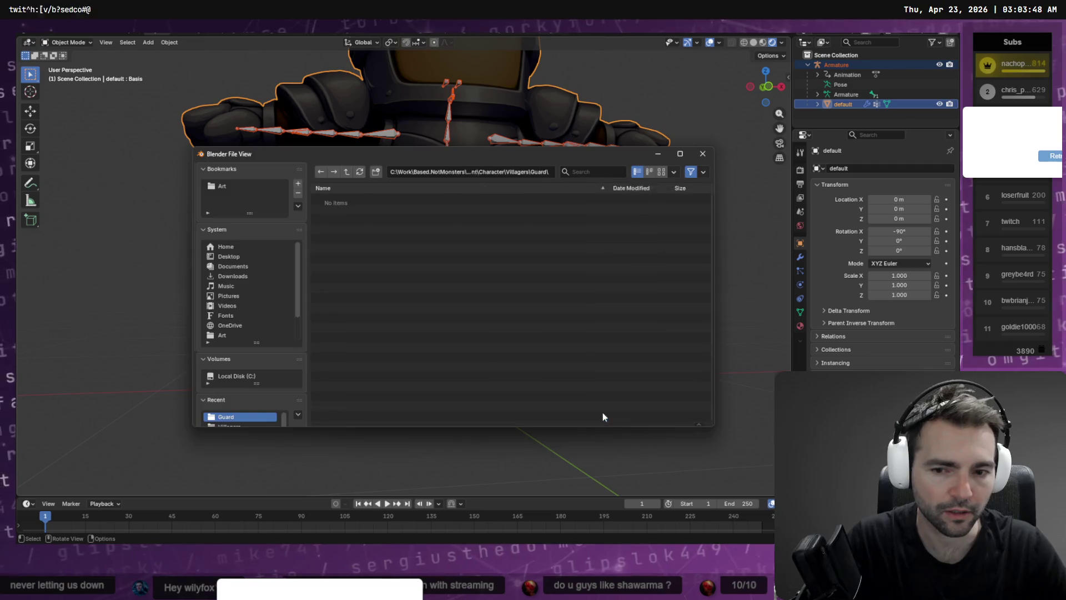
pyautogui.click(602, 416)
pyautogui.hotkey('alt', 'Tab')
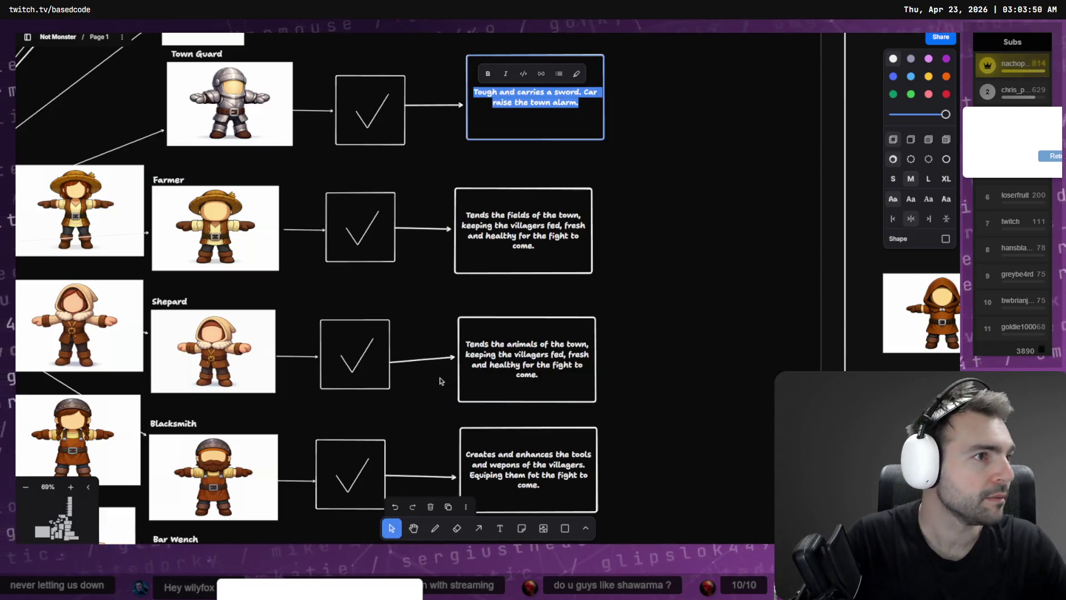
pyautogui.hotkey('alt', 'Tab')
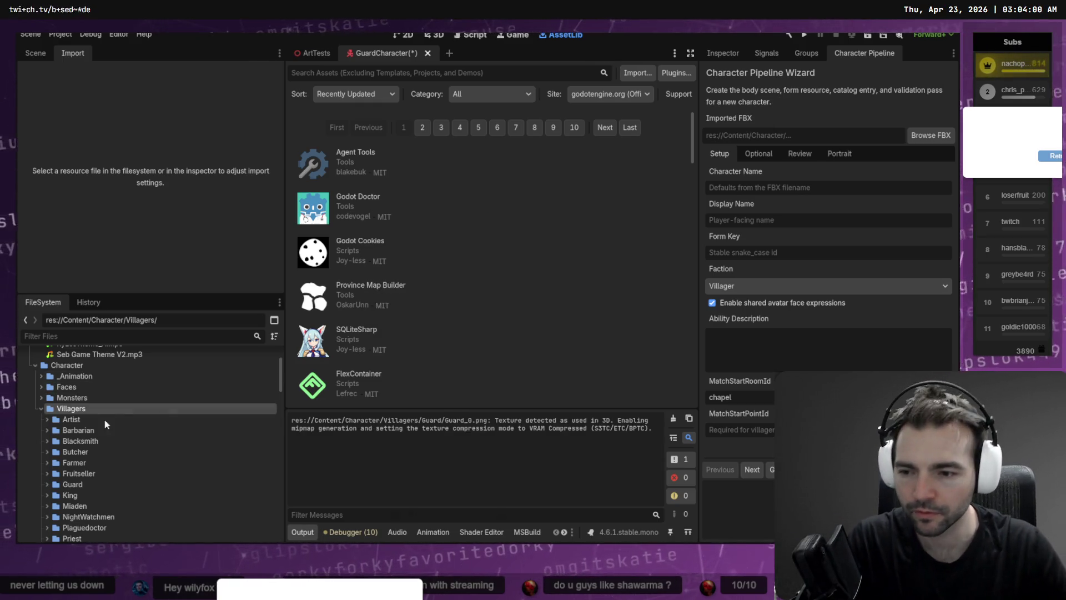
# Select Guard.fbx in the Guard folder and set its Root Scale to 1.2
pyautogui.click(47, 484)
pyautogui.click(83, 495)
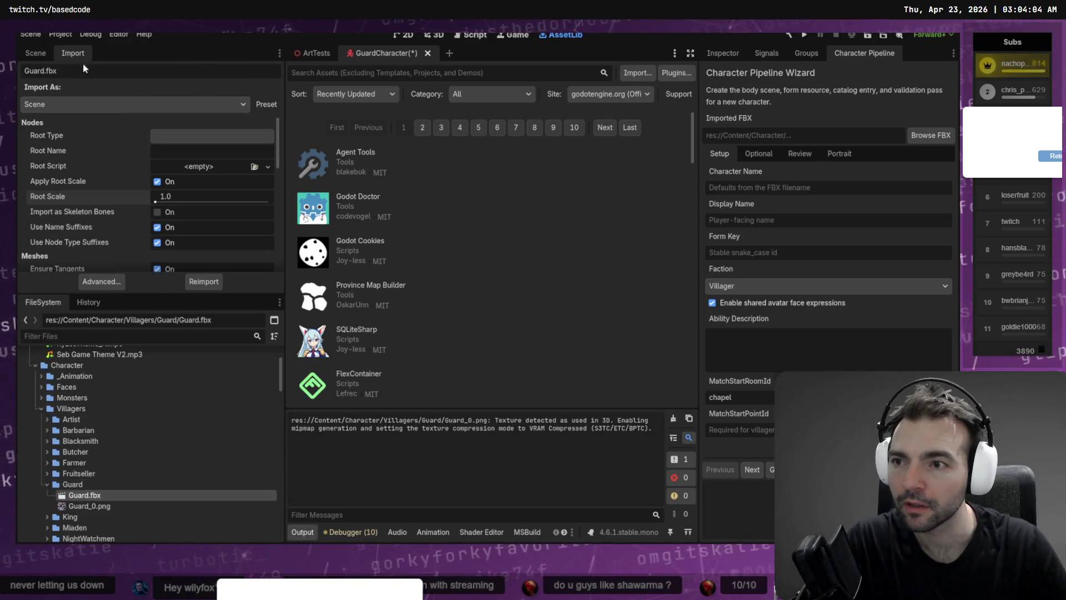
pyautogui.scroll(-3, 188, 198)
pyautogui.scroll(2, 185, 190)
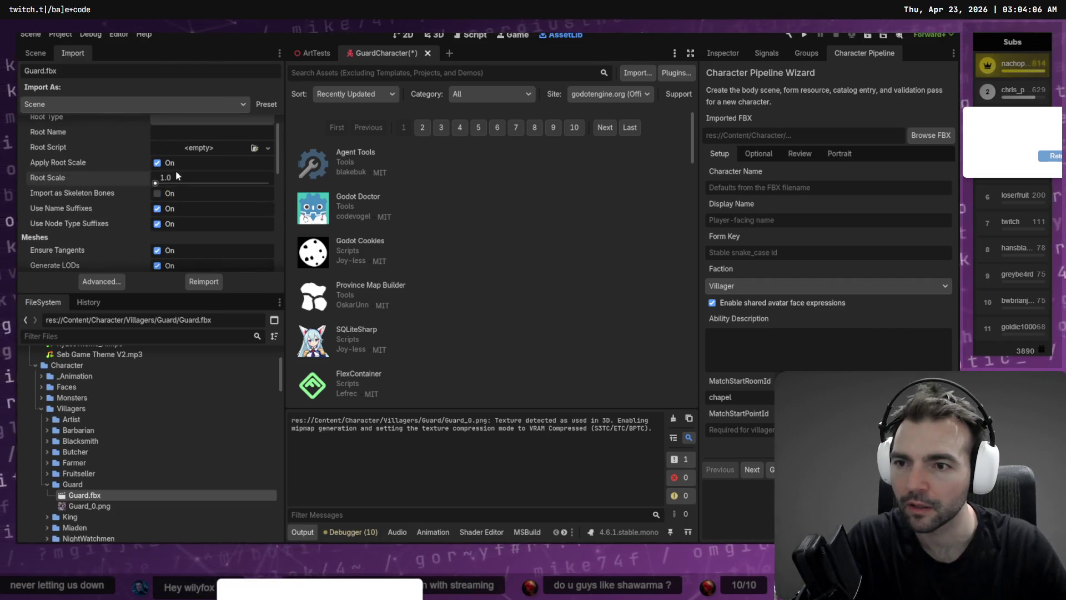
pyautogui.click(179, 177)
pyautogui.write('1.2')
pyautogui.press('Return')
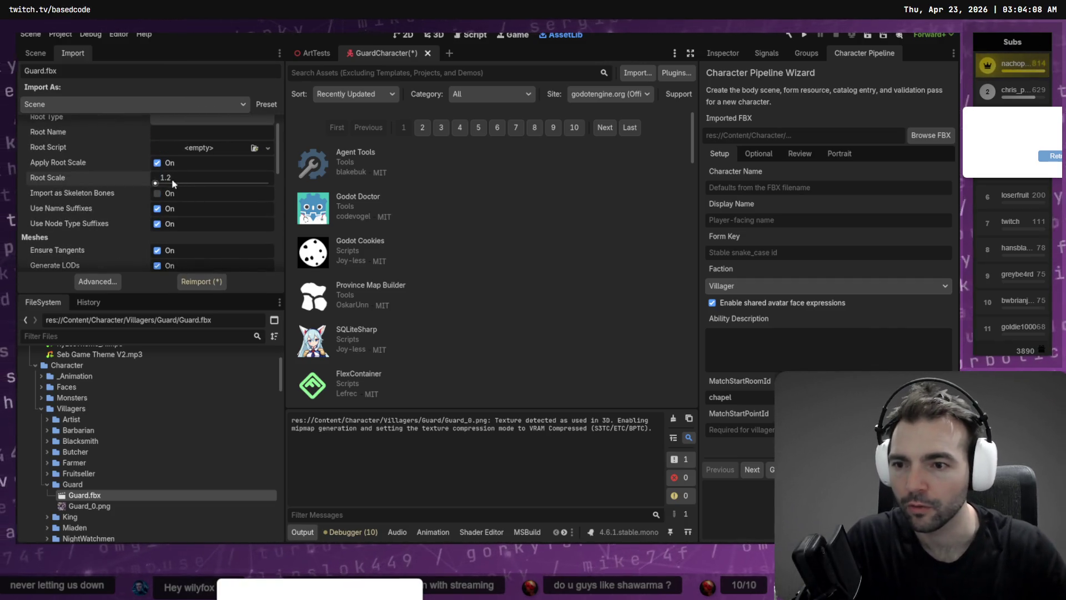
# Give Skeleton3D a new BoneMap with a skeleton profile in Advanced settings, then reimport
pyautogui.click(98, 280)
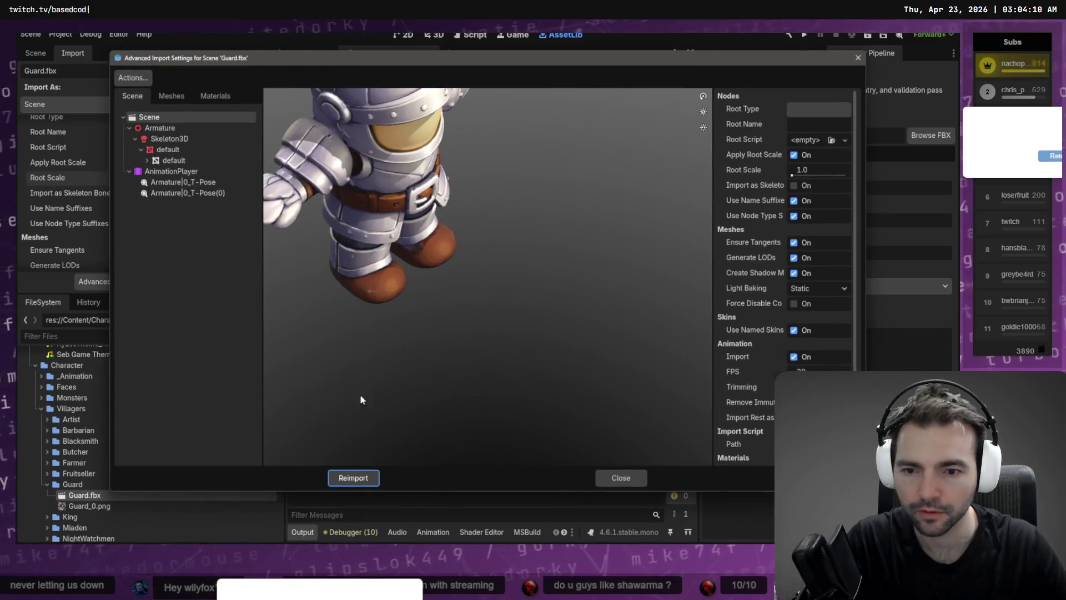
pyautogui.press('Down')
pyautogui.press('Down')
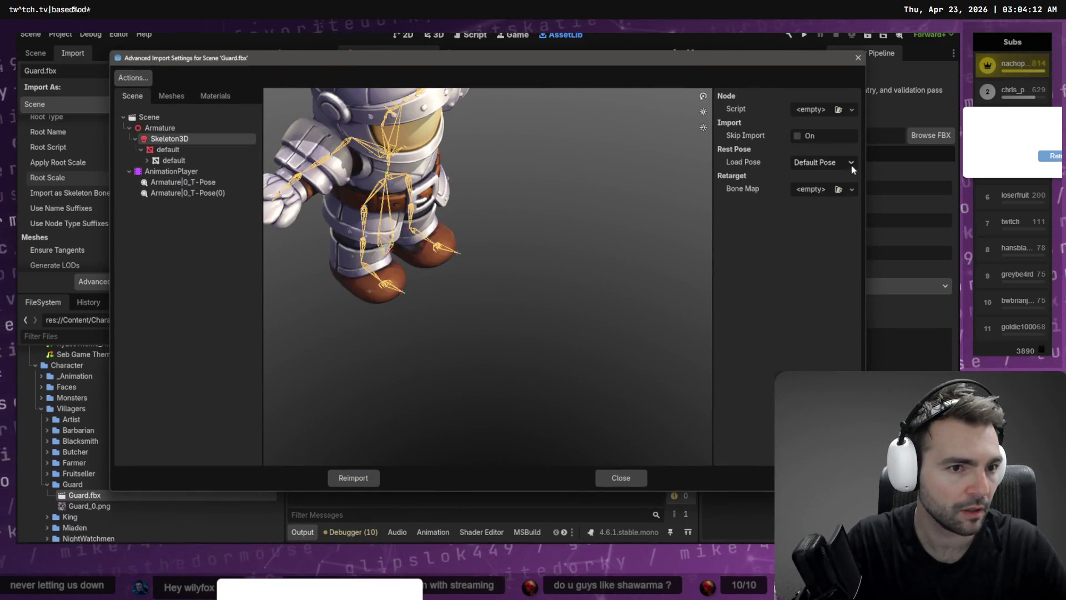
pyautogui.click(852, 189)
pyautogui.click(842, 209)
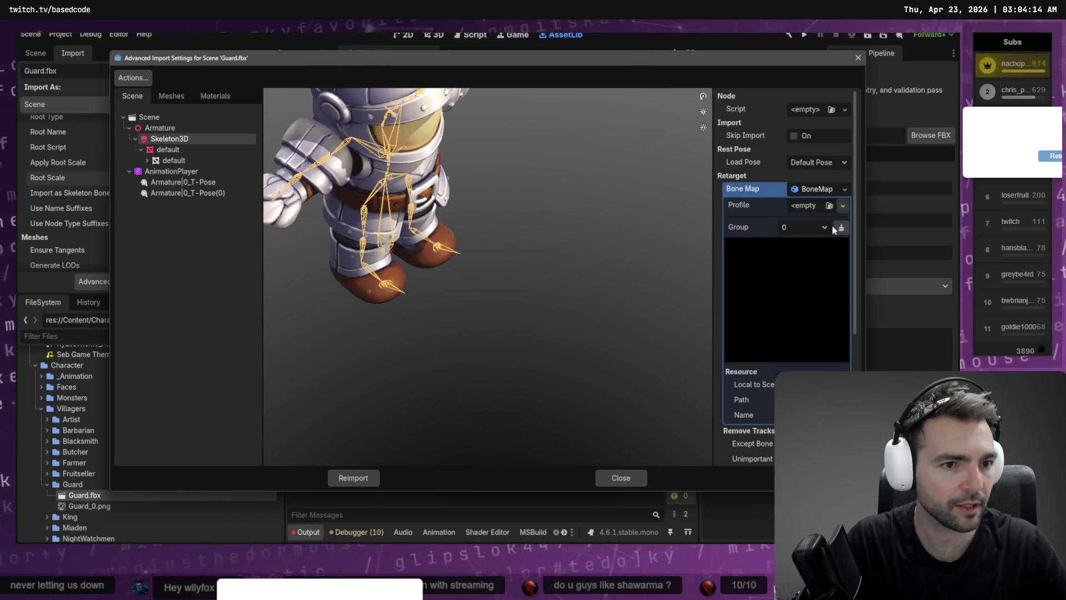
pyautogui.click(844, 206)
pyautogui.click(798, 247)
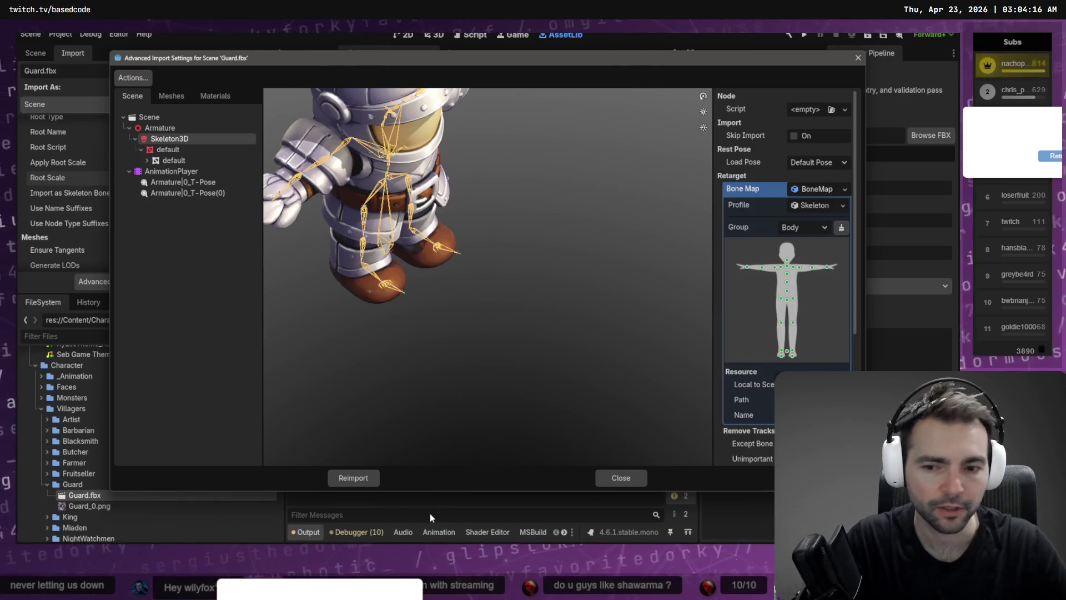
pyautogui.click(353, 478)
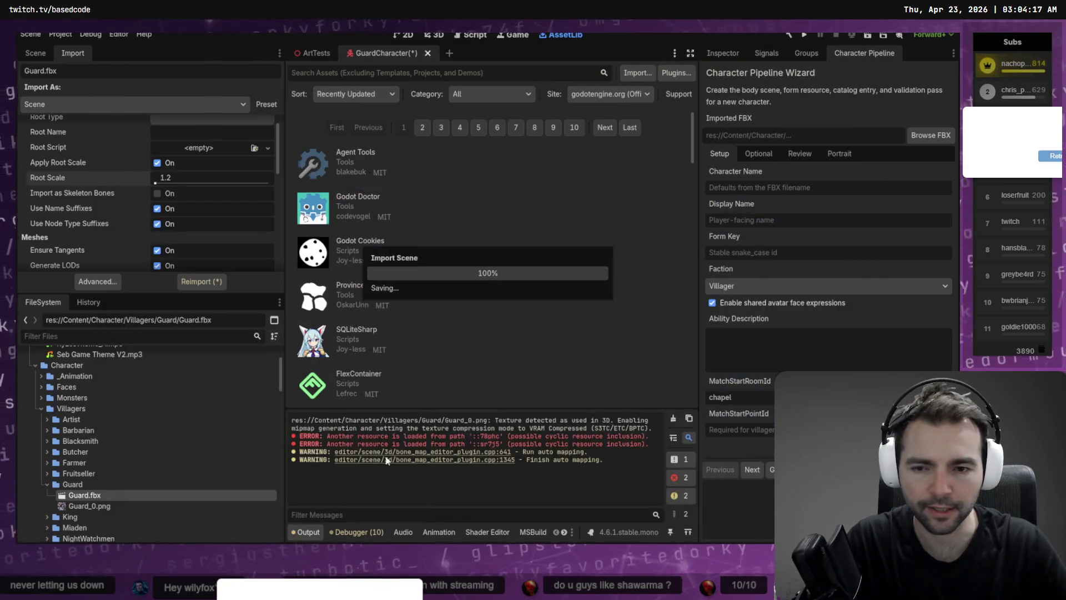
pyautogui.click(201, 282)
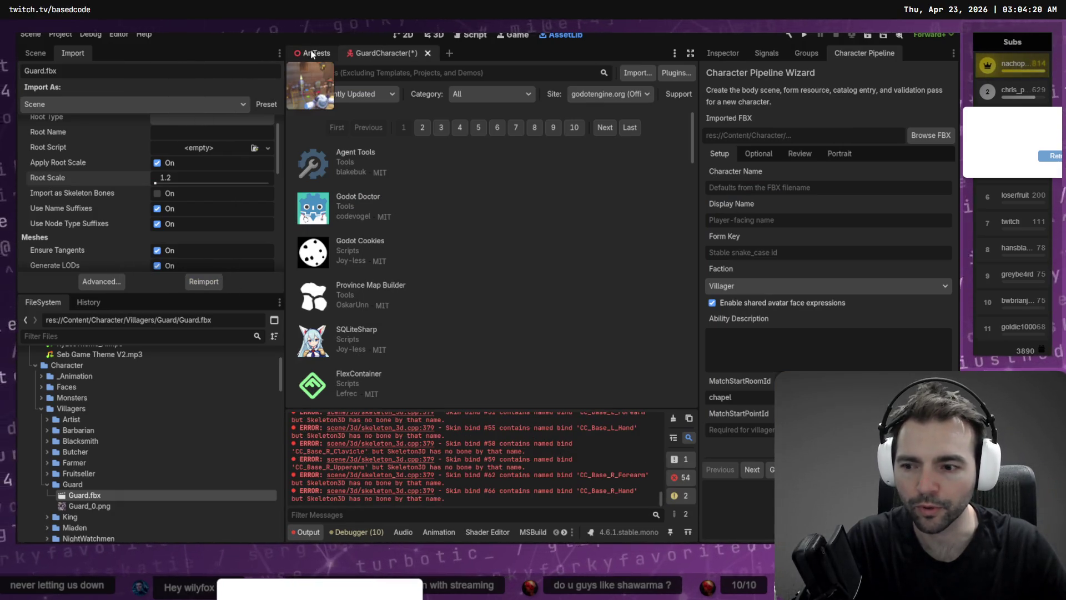
# Delete the Guard node from ArtTests and switch to the GuardCharacter scene tab
pyautogui.click(37, 55)
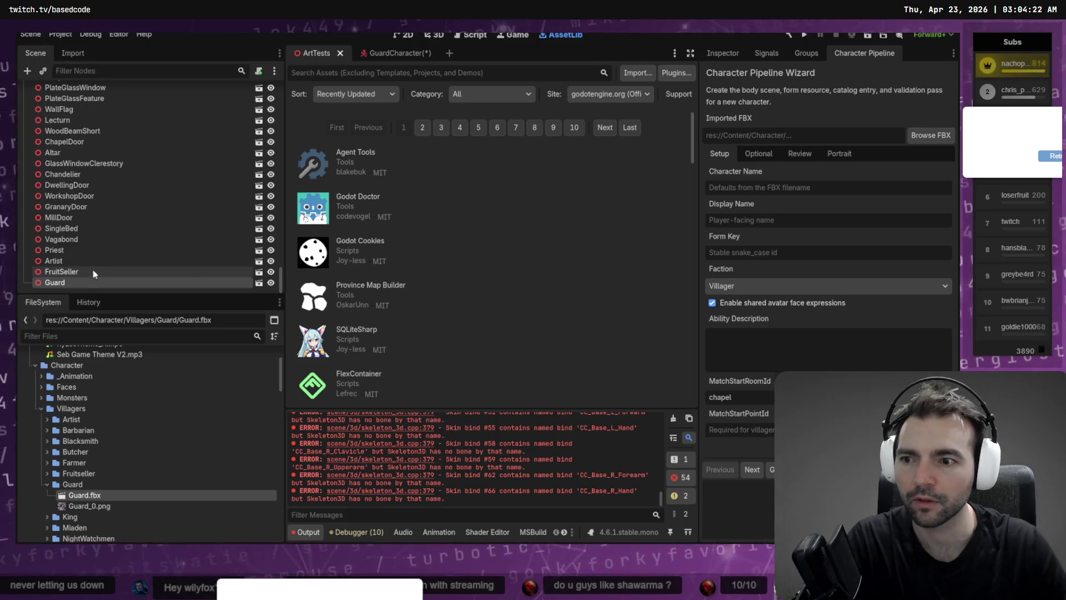
pyautogui.press('Delete')
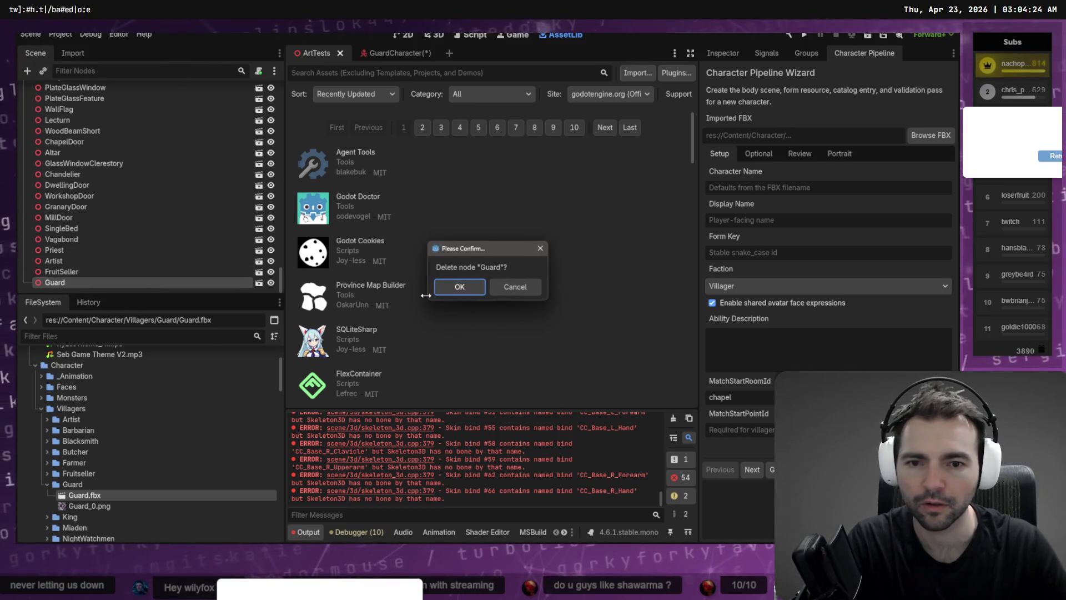
pyautogui.click(472, 288)
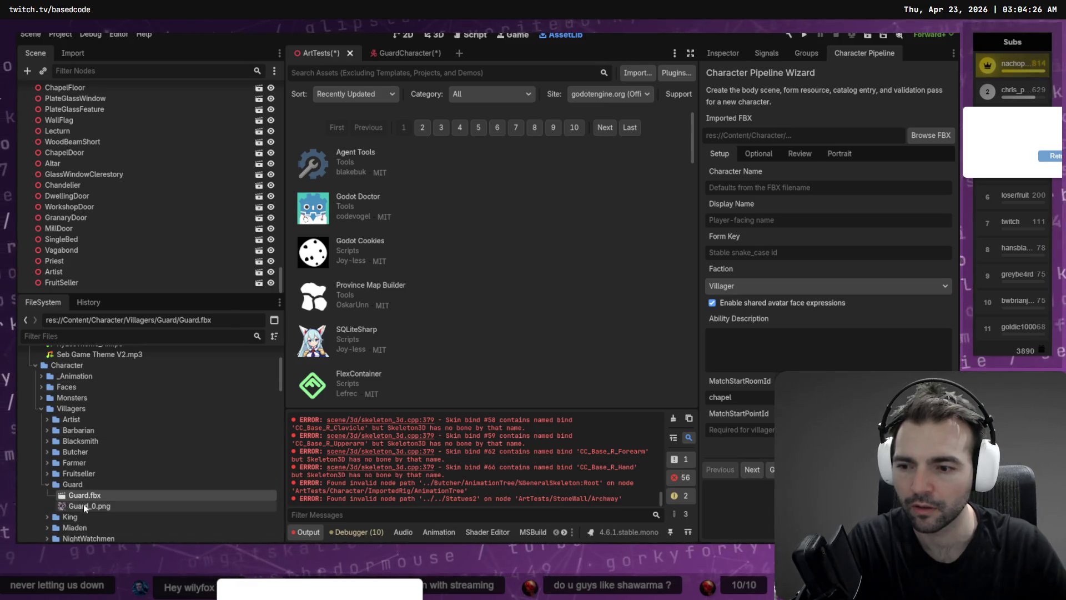
pyautogui.click(389, 53)
# Close the GuardCharacter scene, discard its unsaved changes, and show the 3D view
pyautogui.hotkey('ctrl', 'shift', 'w')
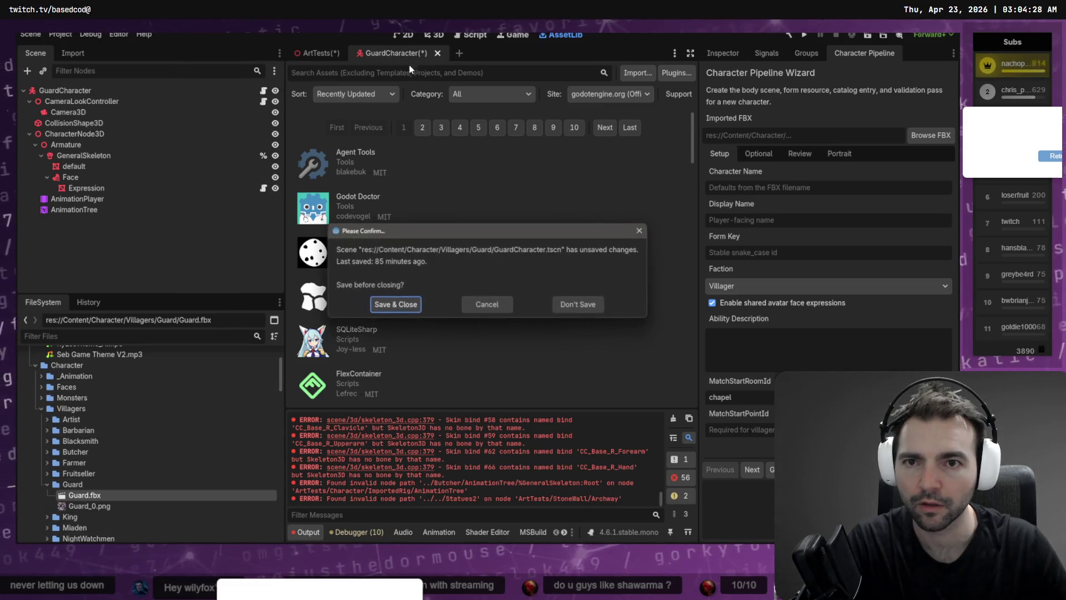
pyautogui.click(587, 308)
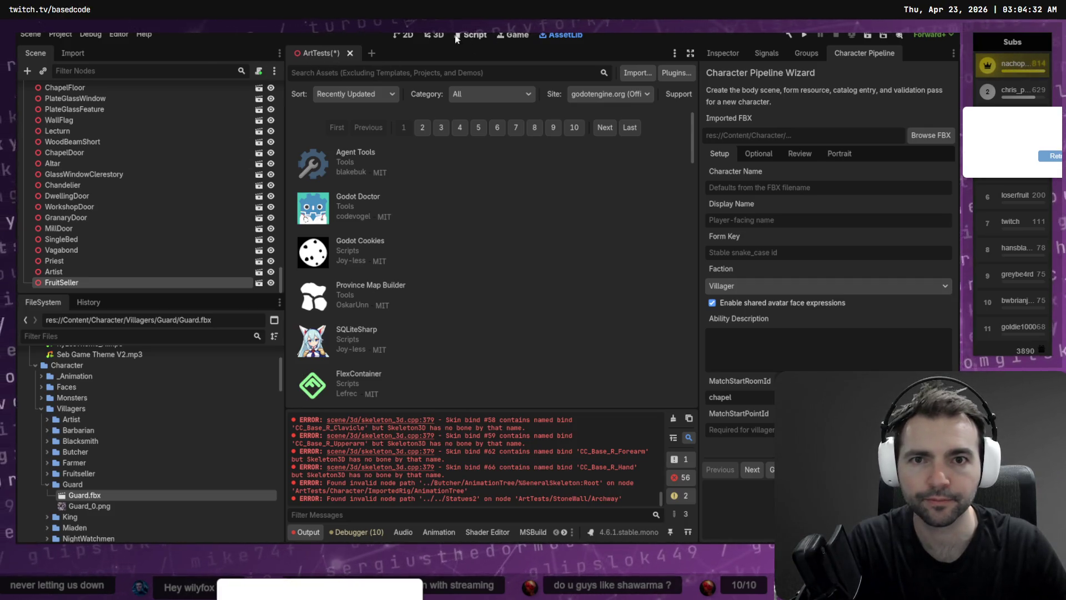
pyautogui.click(434, 34)
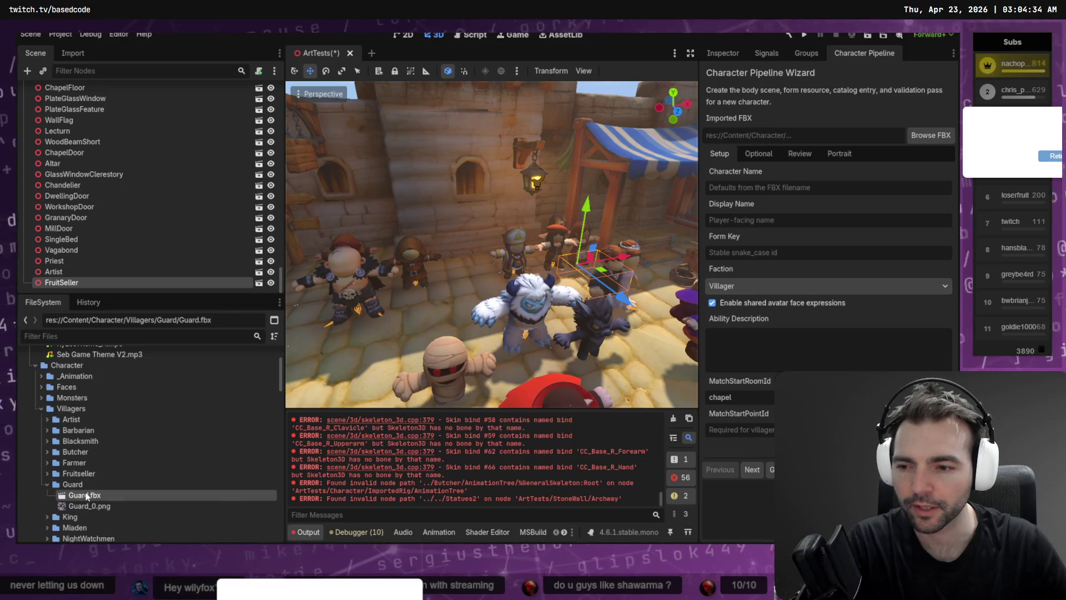
# Drop Guard.fbx among the ArtTests characters, save, lower it onto the ground, and close ArtTests
pyautogui.moveTo(128, 494)
pyautogui.mouseDown()
pyautogui.moveTo(389, 261)
pyautogui.moveTo(464, 286)
pyautogui.mouseUp()
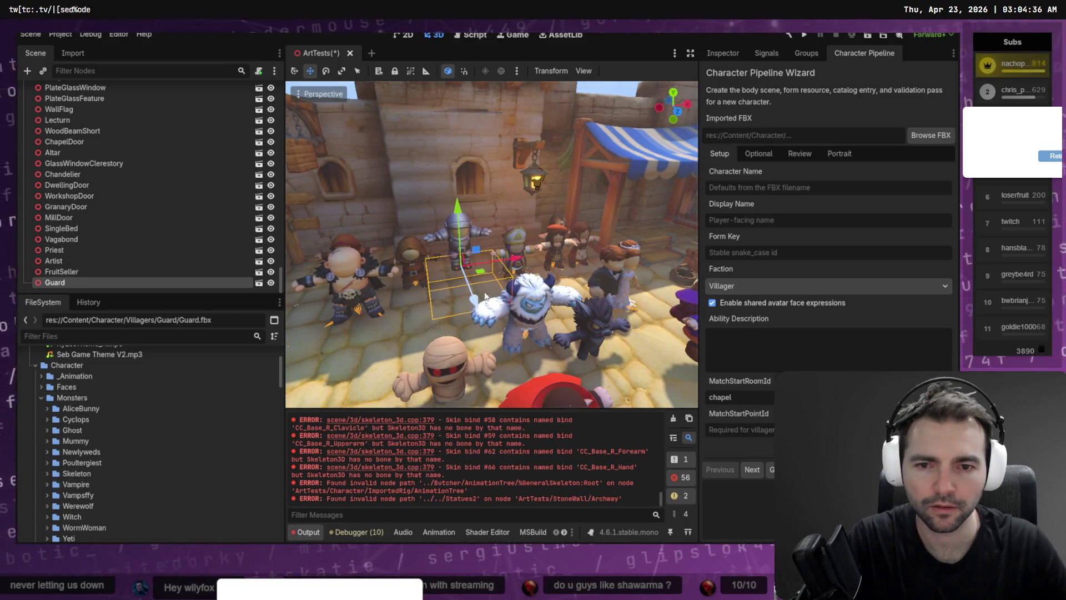
pyautogui.hotkey('ctrl', 's')
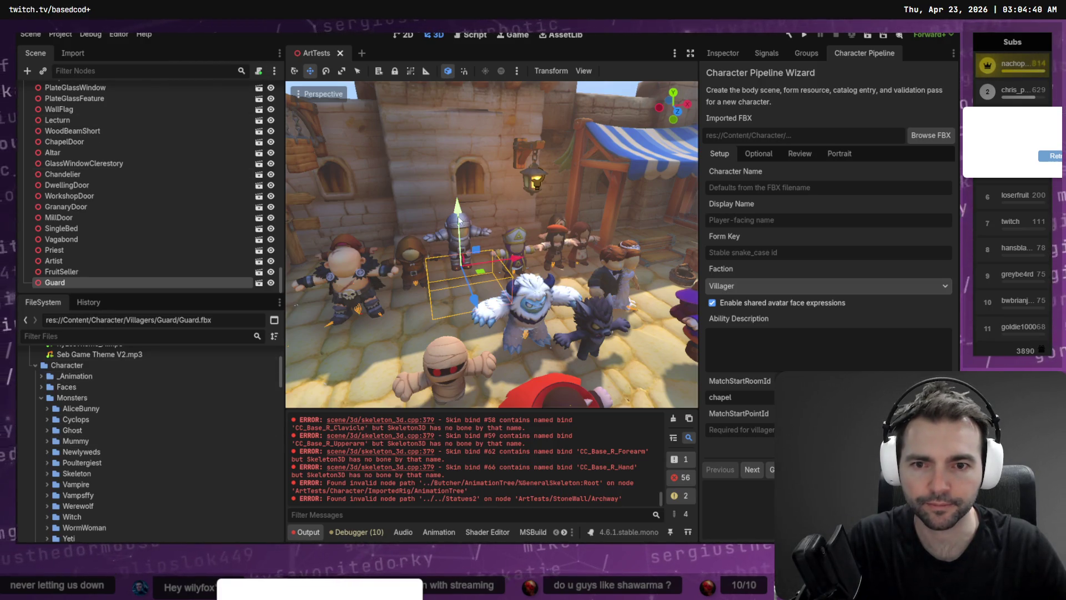
pyautogui.moveTo(458, 212); pyautogui.dragTo(464, 237)
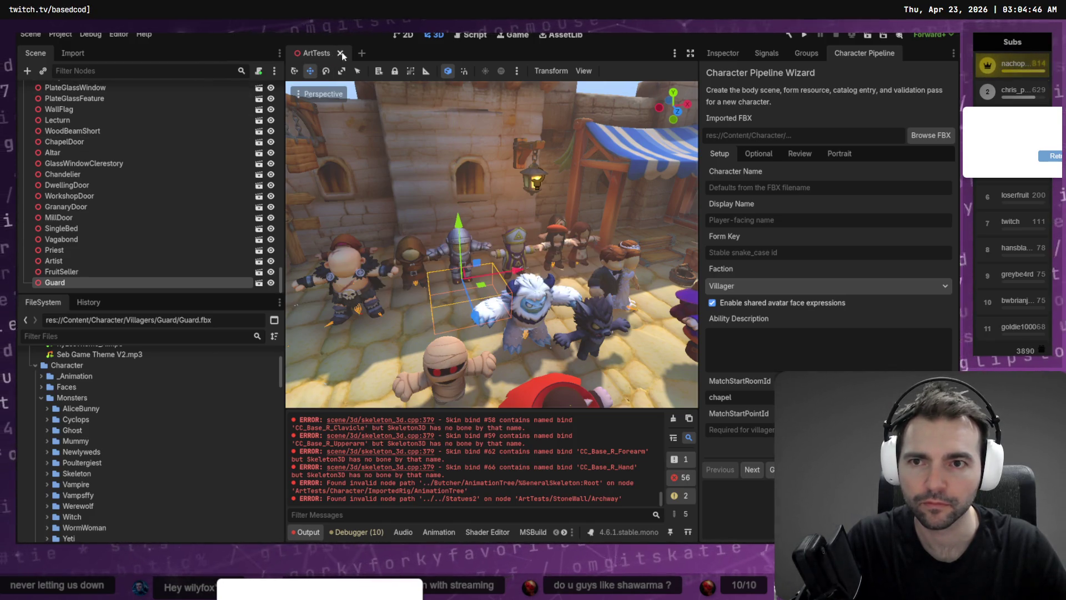
pyautogui.click(341, 53)
# Copy the Town Guard card's sword-and-town-alarm description from the tldraw board and return to Godot
pyautogui.hotkey('ctrl', 'q')
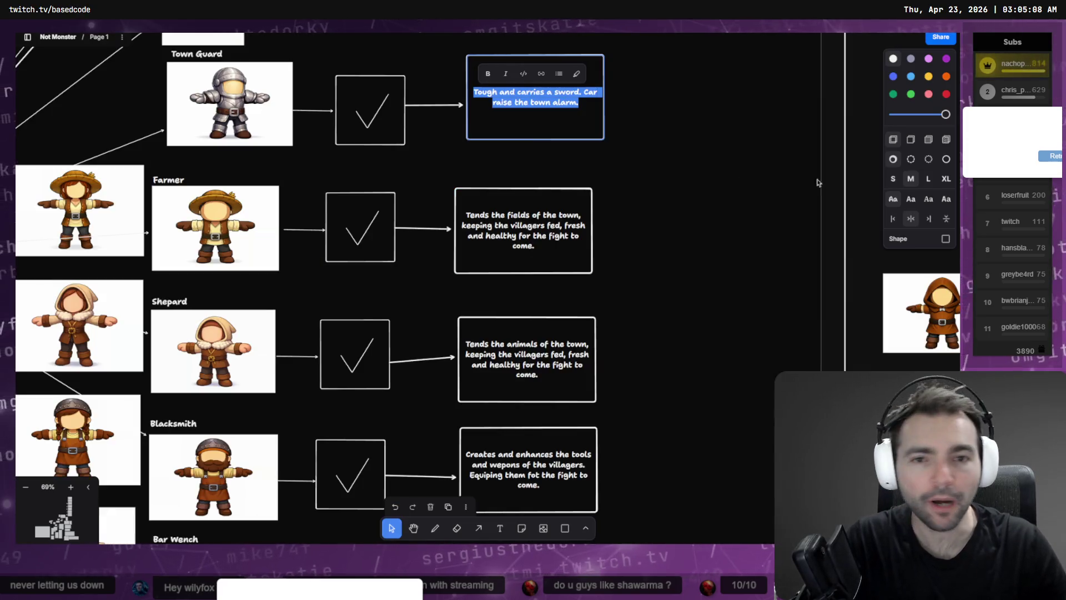
pyautogui.hotkey('alt', 'space')
pyautogui.hotkey('alt', 'Tab')
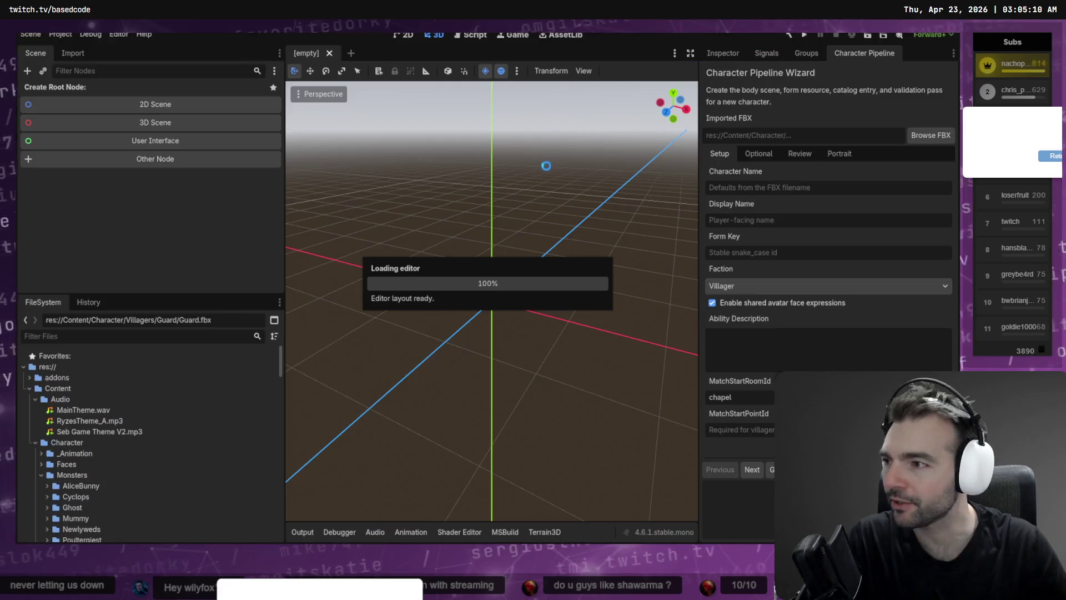
# Paste the Town Guard description as Ability Description and pick Content/Character/Villagers/Guard/Guard.fbx as source
pyautogui.click(767, 344)
pyautogui.write('Tough and carries a sword. Car raise the town alarm.')
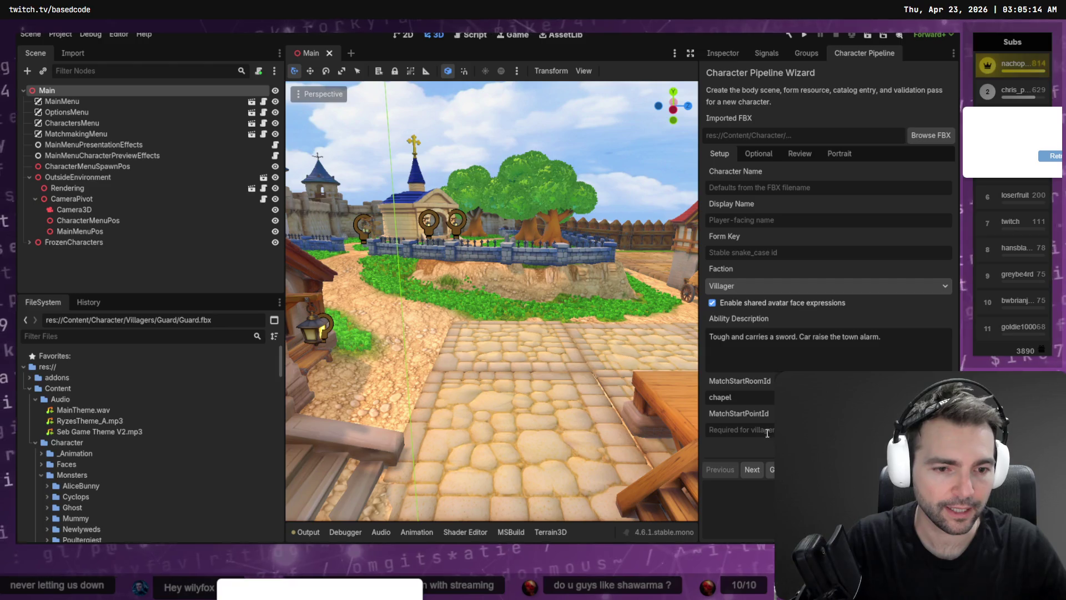
pyautogui.click(932, 137)
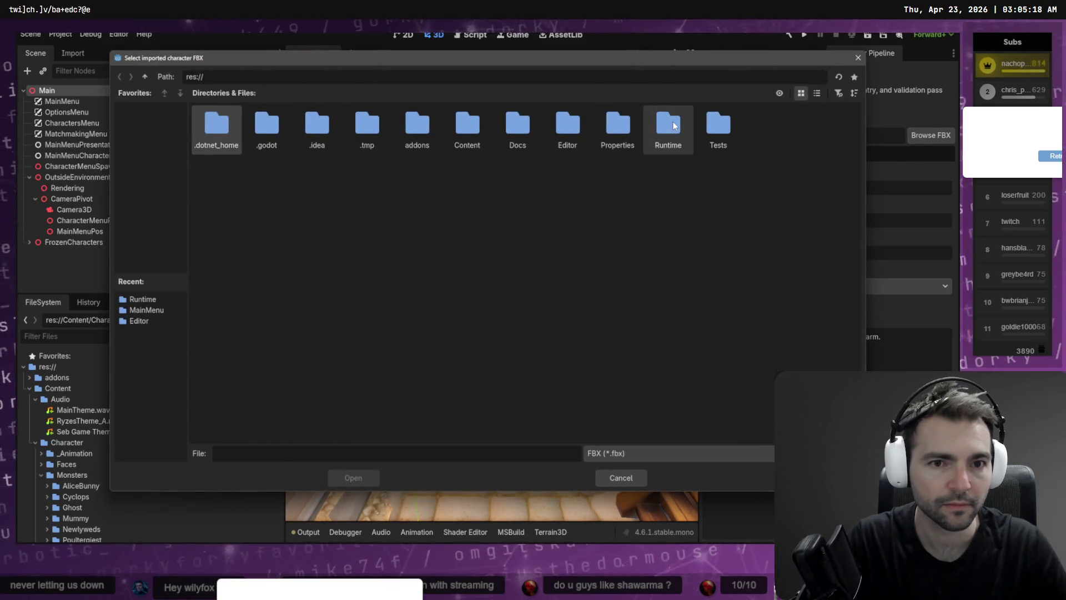
pyautogui.doubleClick(468, 125)
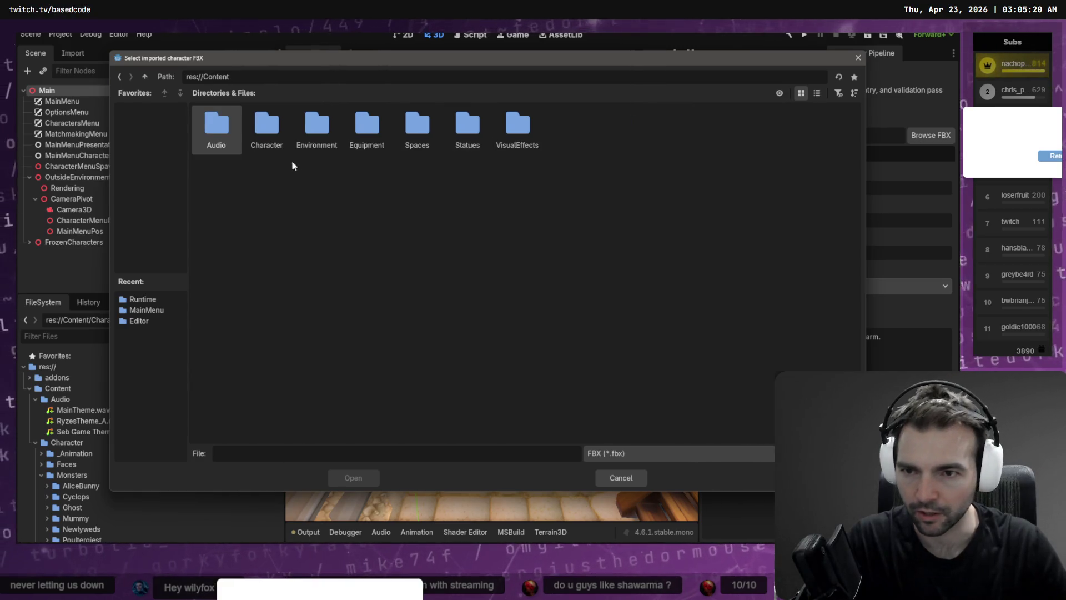
pyautogui.doubleClick(267, 125)
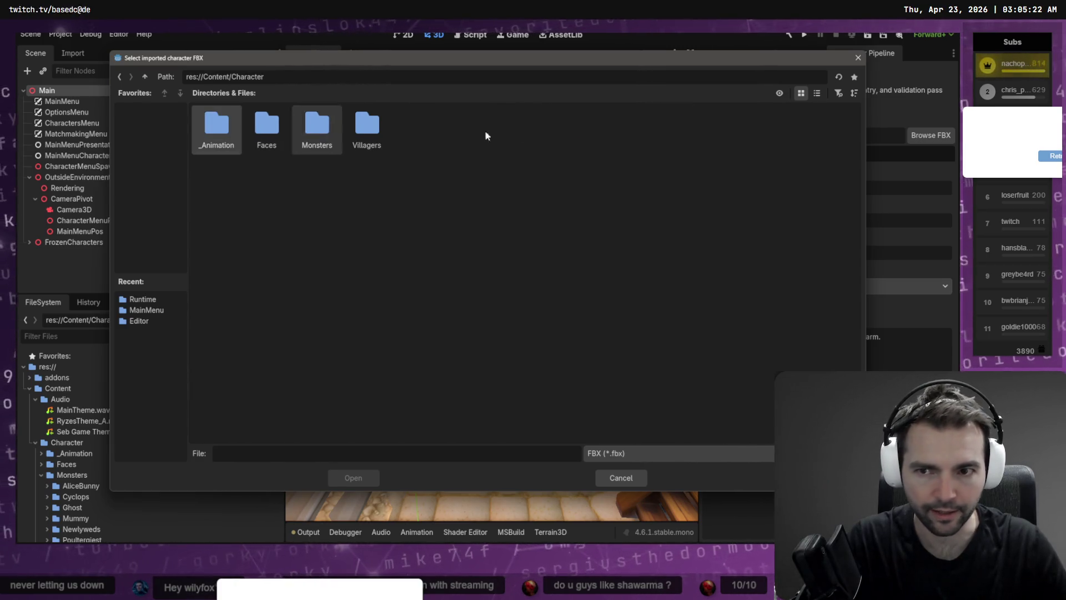
pyautogui.doubleClick(367, 125)
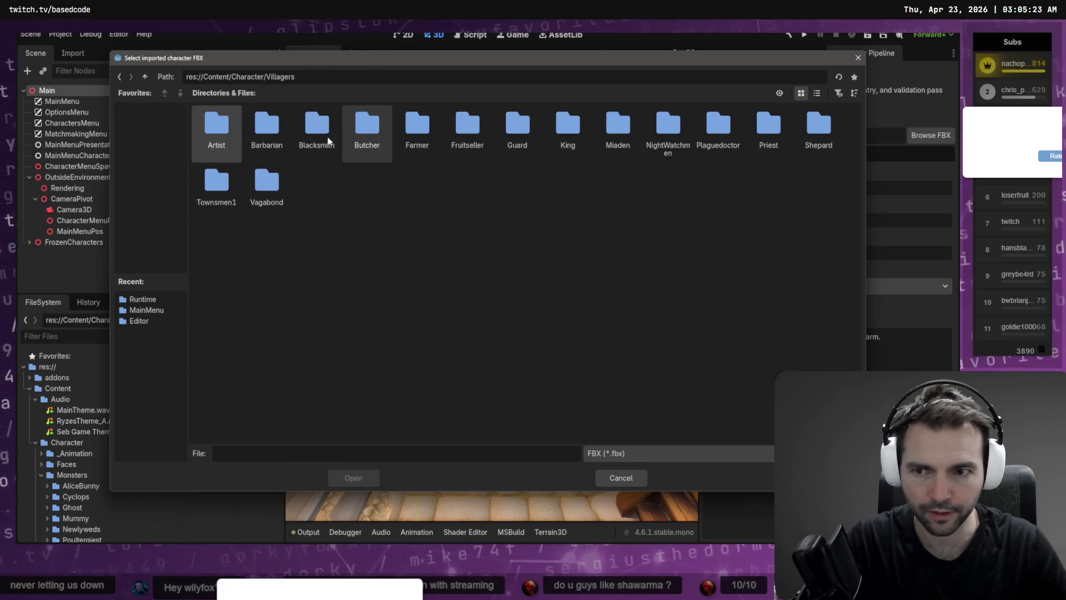
pyautogui.doubleClick(515, 126)
pyautogui.doubleClick(225, 128)
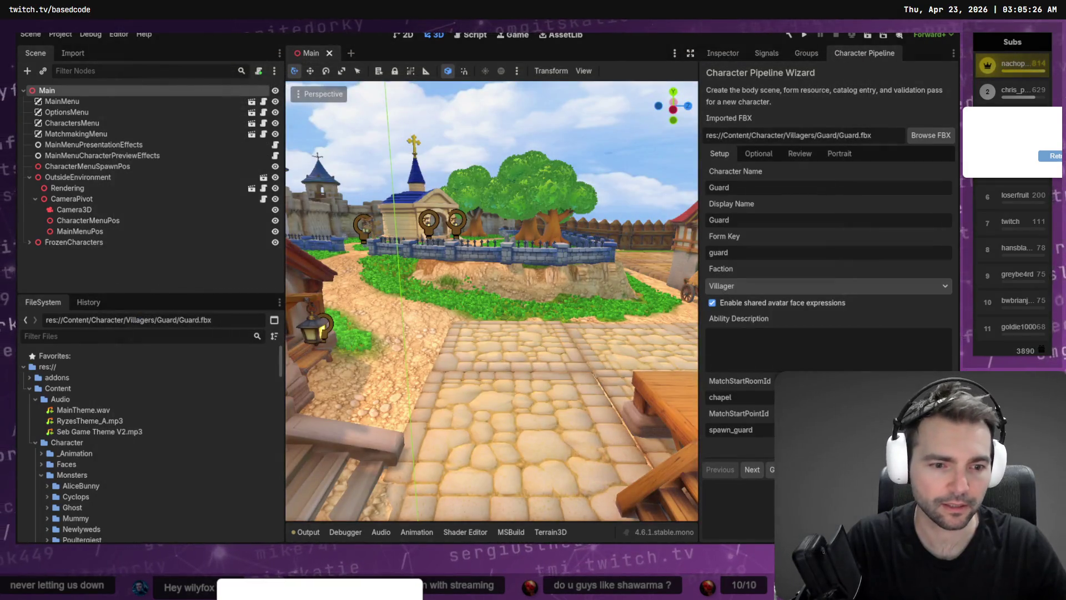
# Advance the wizard to Review, generate GuardCharacter.tscn and GuardCharacter_Form.tres, and show the Guard folder
pyautogui.hotkey('alt', 'Tab')
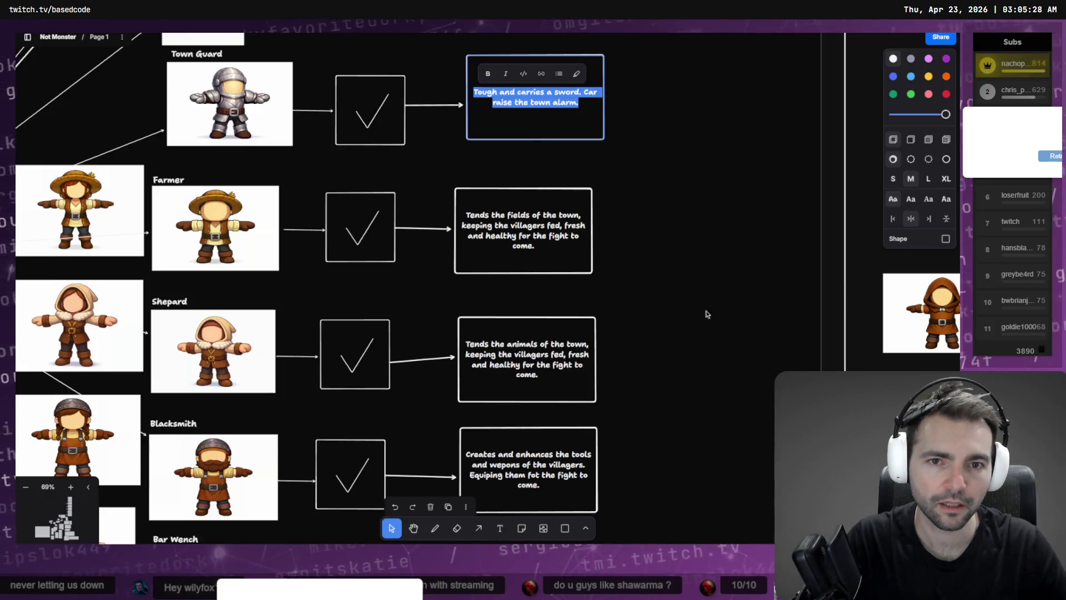
pyautogui.hotkey('alt', 'Tab')
pyautogui.write('Tough and carries a sword. Car raise the town alarm.')
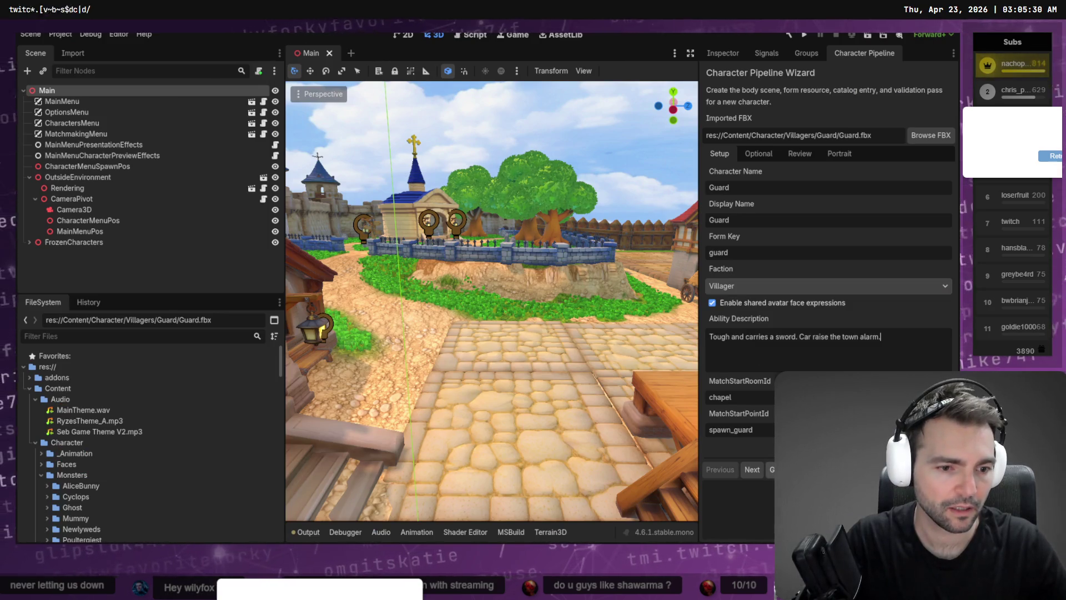
pyautogui.click(744, 471)
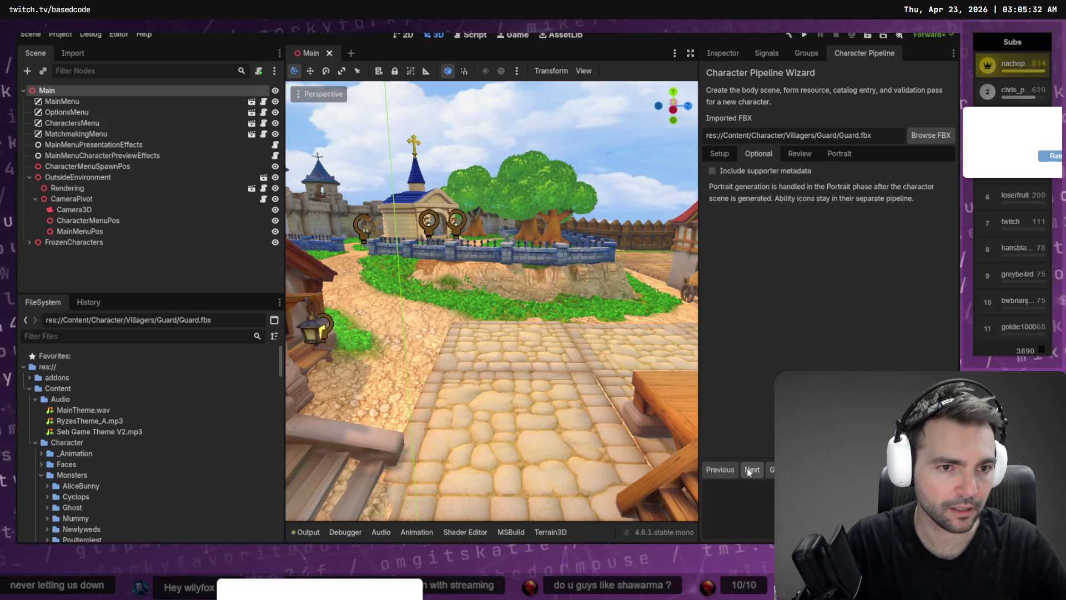
pyautogui.click(754, 470)
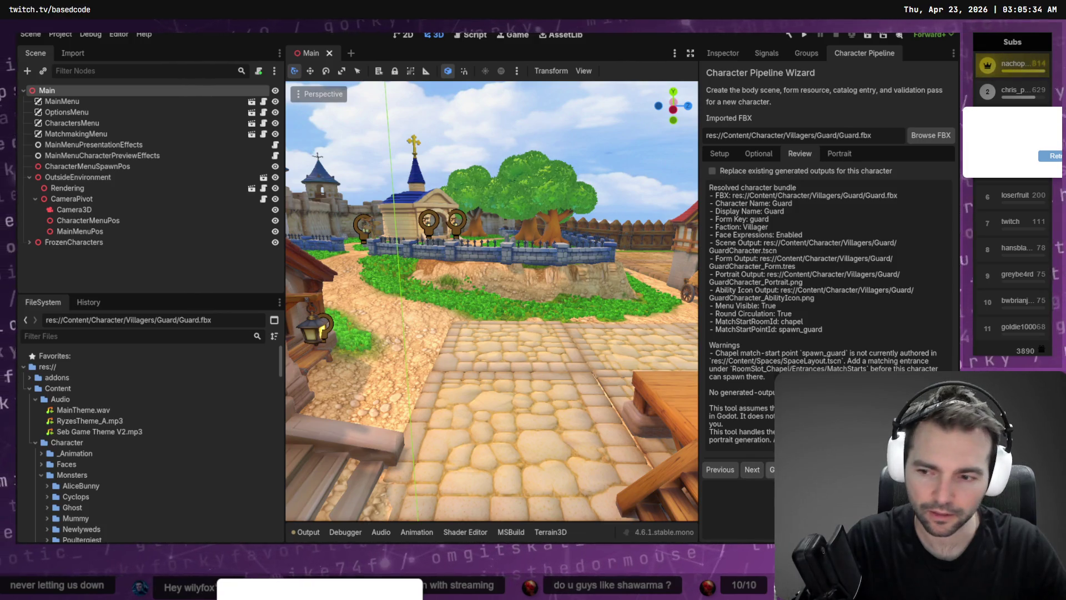
pyautogui.scroll(-10, 169, 419)
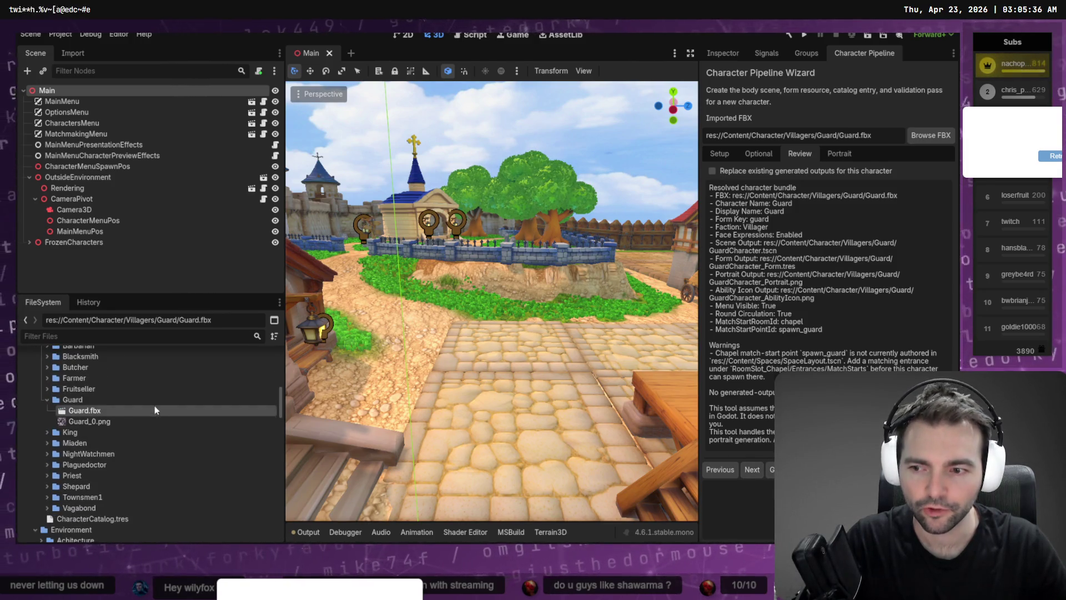
pyautogui.click(154, 404)
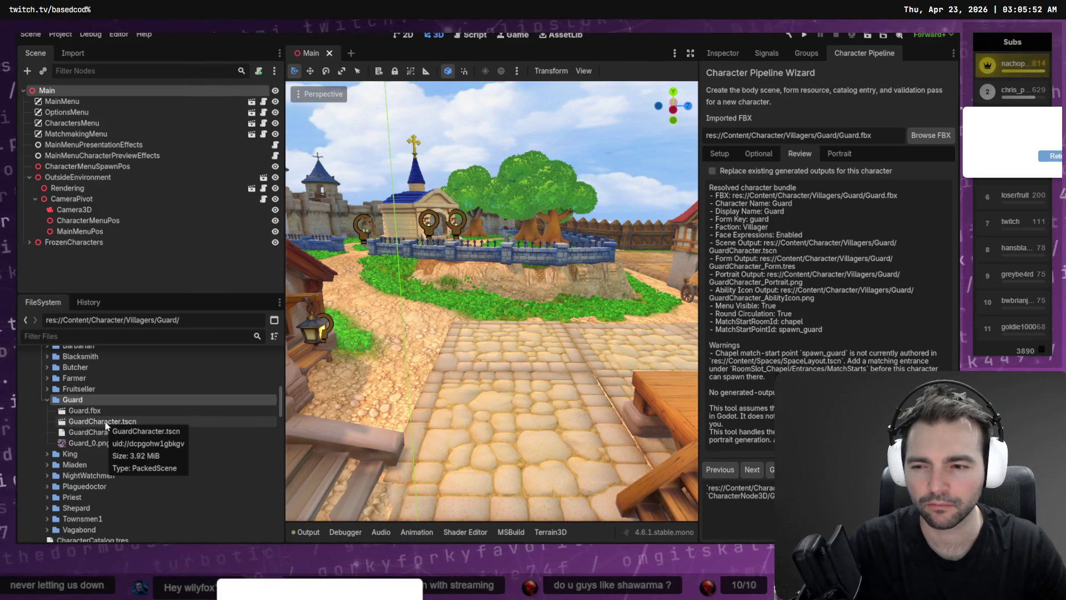
# Drop GuardCharacter.tscn into the Main scene, open its own scene tab, then switch to Fork
pyautogui.moveTo(106, 425); pyautogui.dragTo(523, 404)
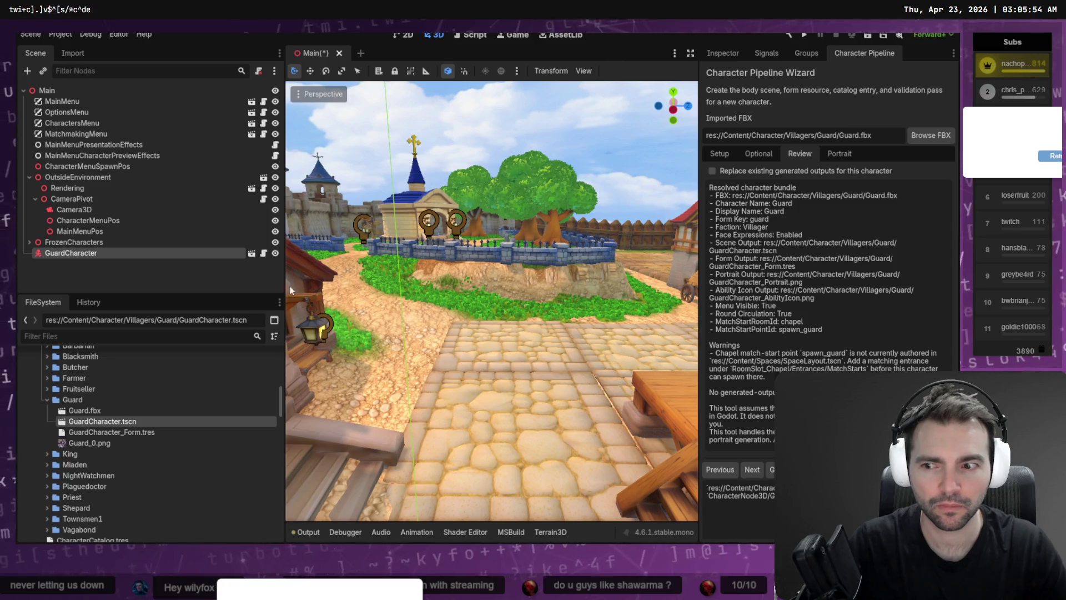
pyautogui.doubleClick(102, 421)
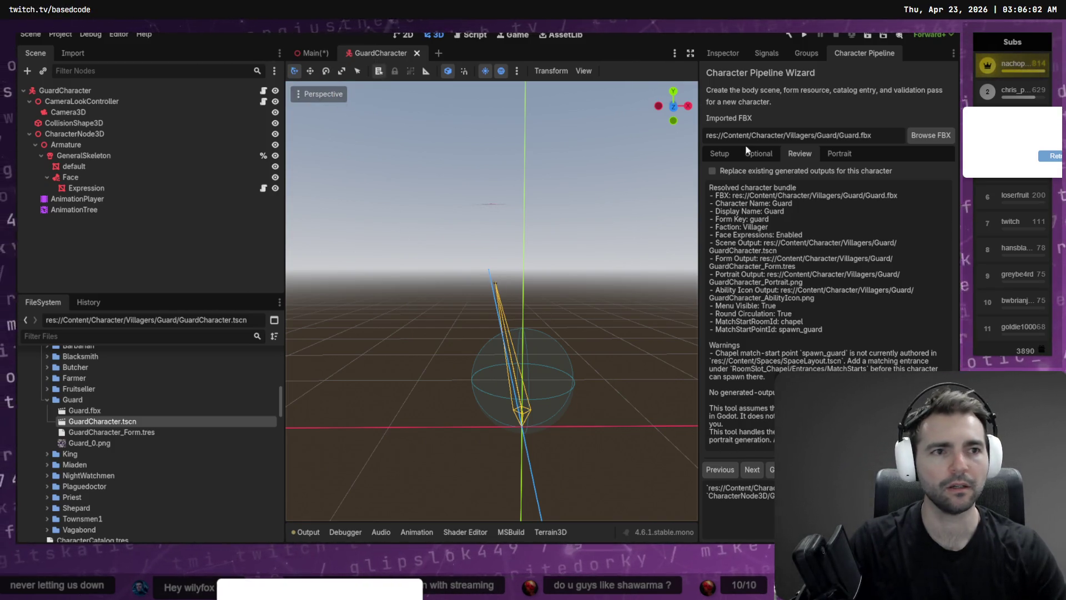
pyautogui.hotkey('alt', 'Tab')
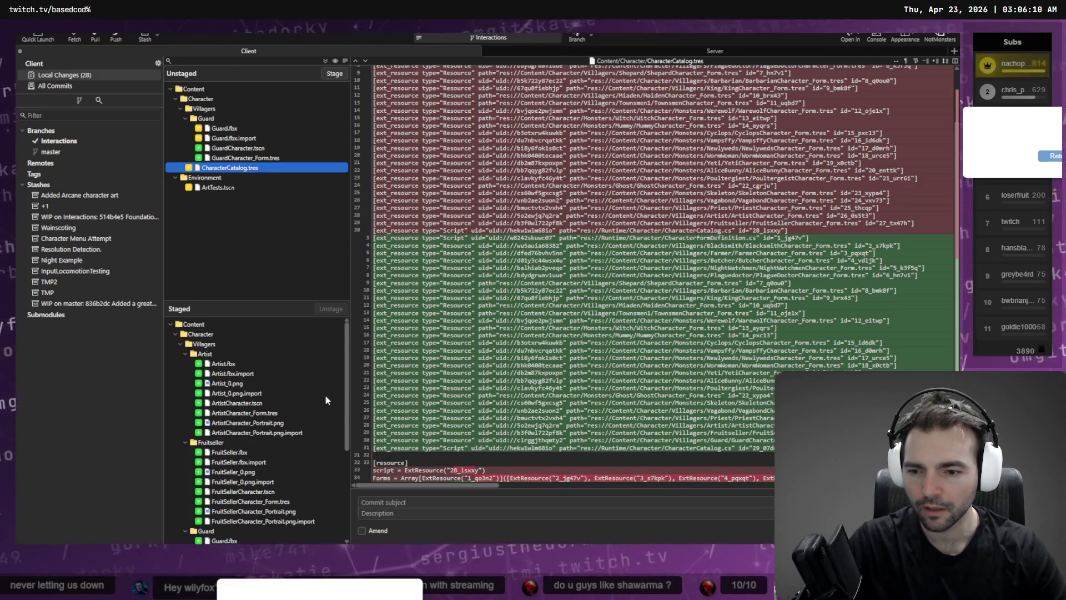
# Review the diffs of ArtTests.tscn, CharacterCatalog.tres, Guard.fbx, Guard.fbx.import and GuardCharacter.tscn
pyautogui.moveTo(345, 376); pyautogui.dragTo(344, 466)
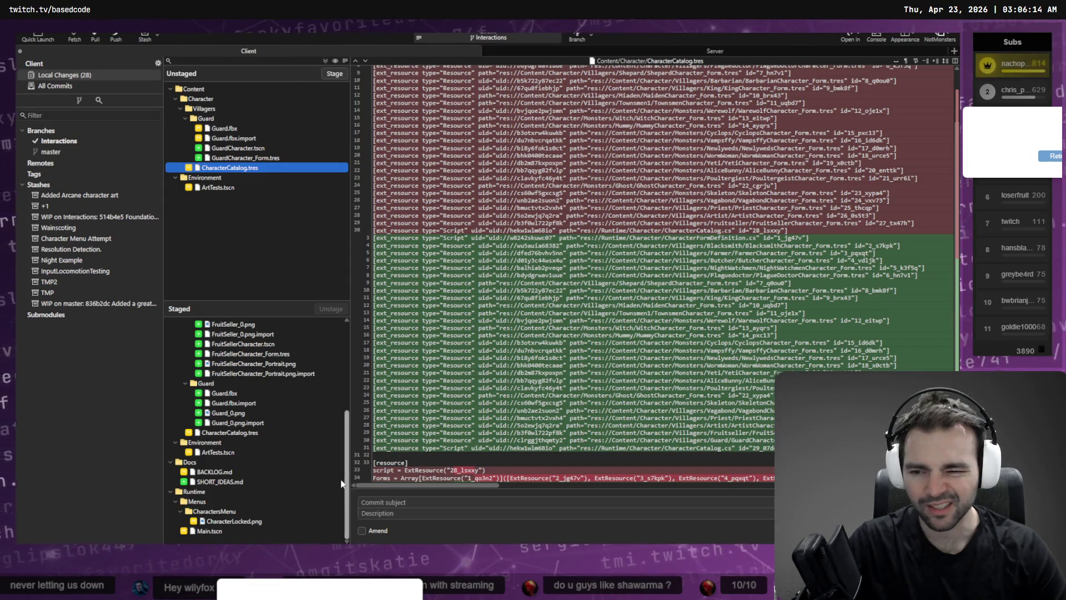
pyautogui.moveTo(342, 484); pyautogui.dragTo(346, 337)
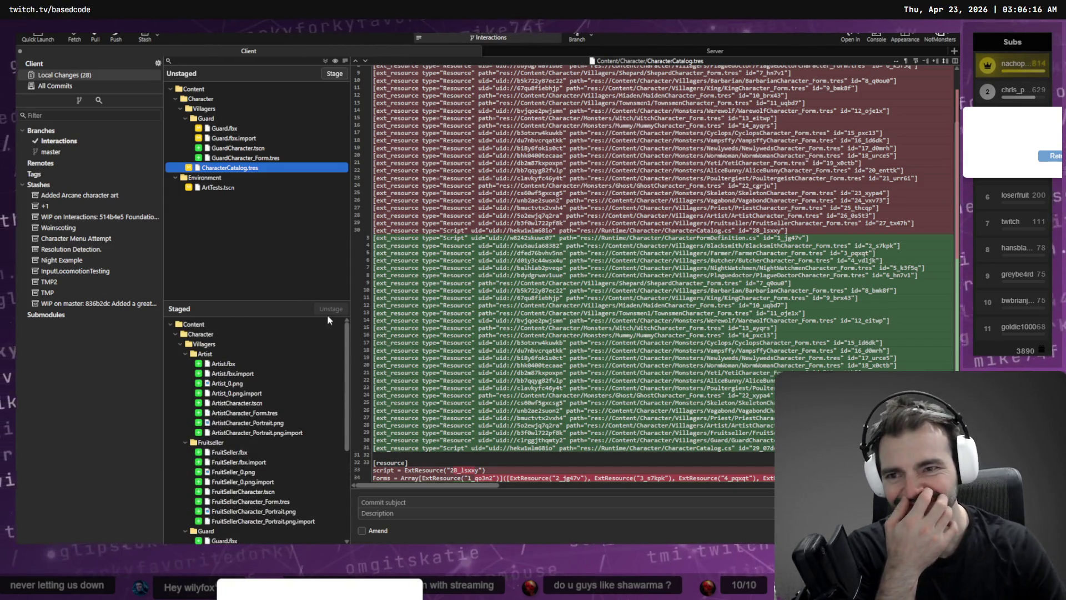
pyautogui.click(216, 187)
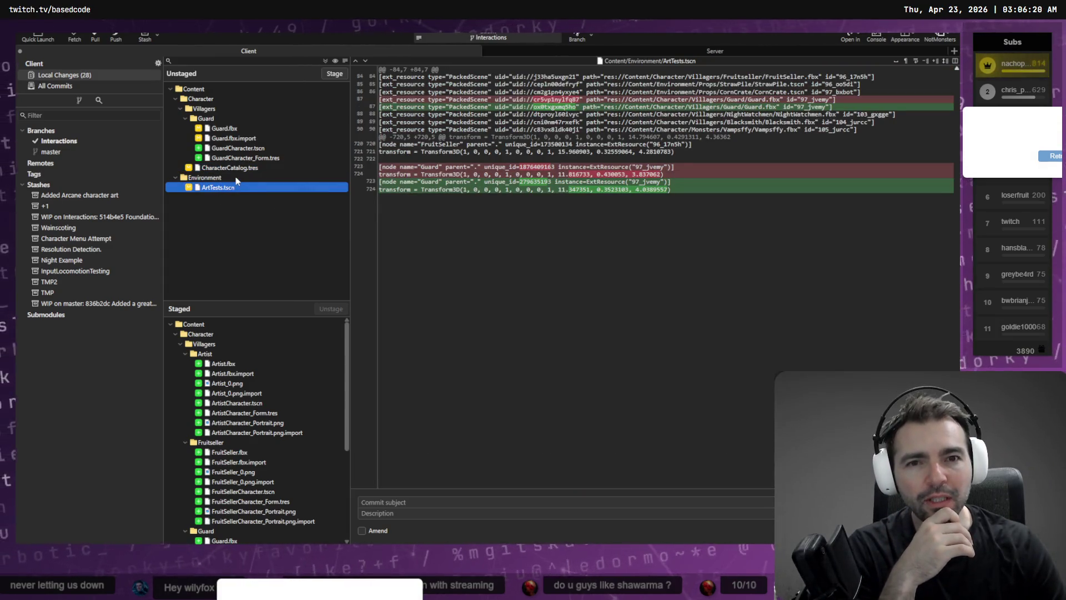
pyautogui.click(241, 168)
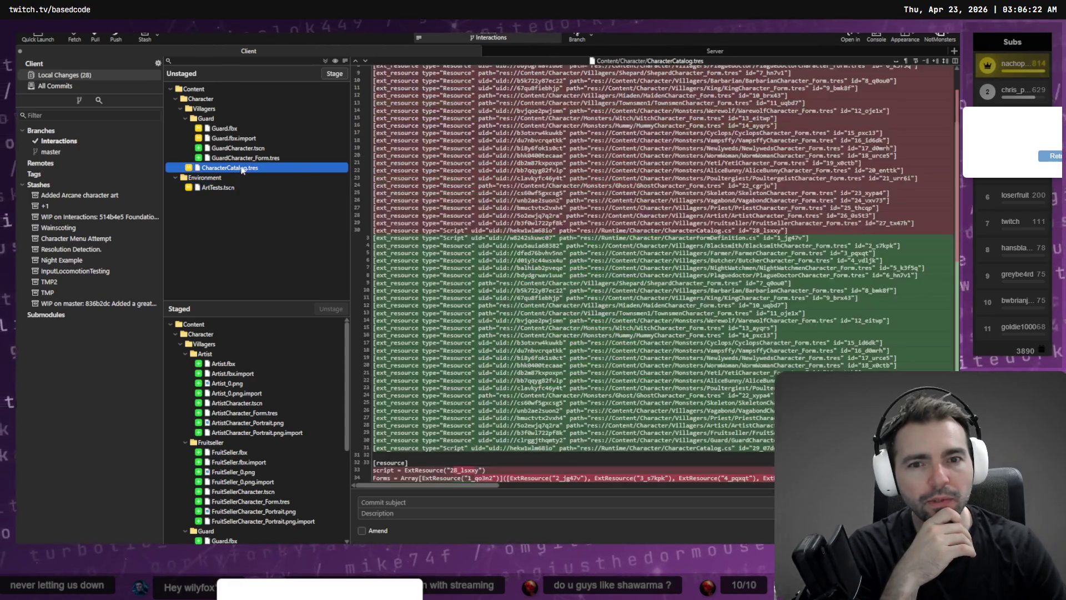
pyautogui.click(246, 129)
pyautogui.click(243, 137)
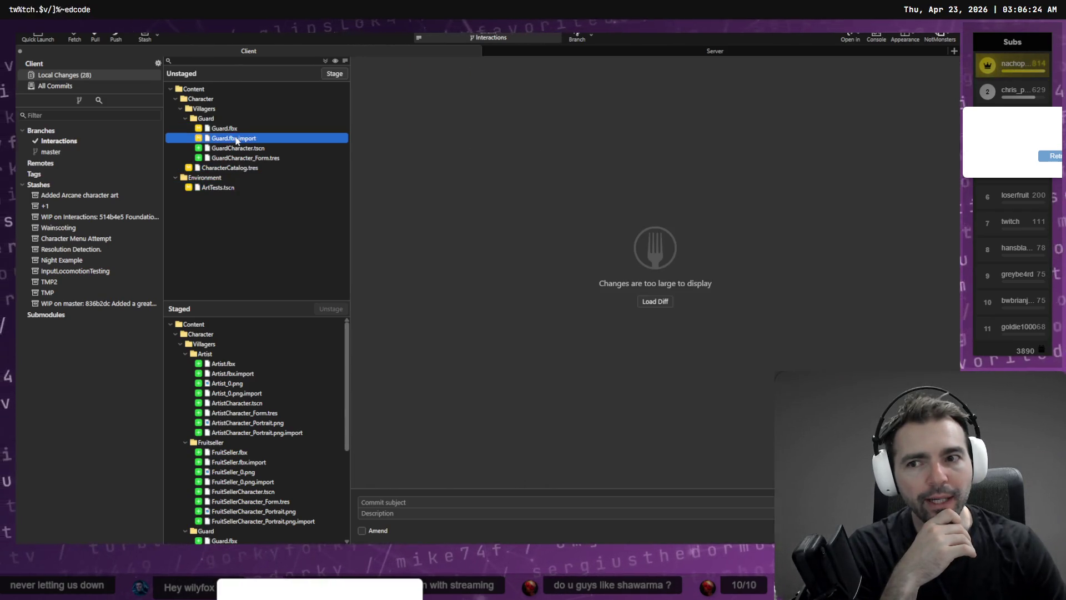
pyautogui.click(243, 150)
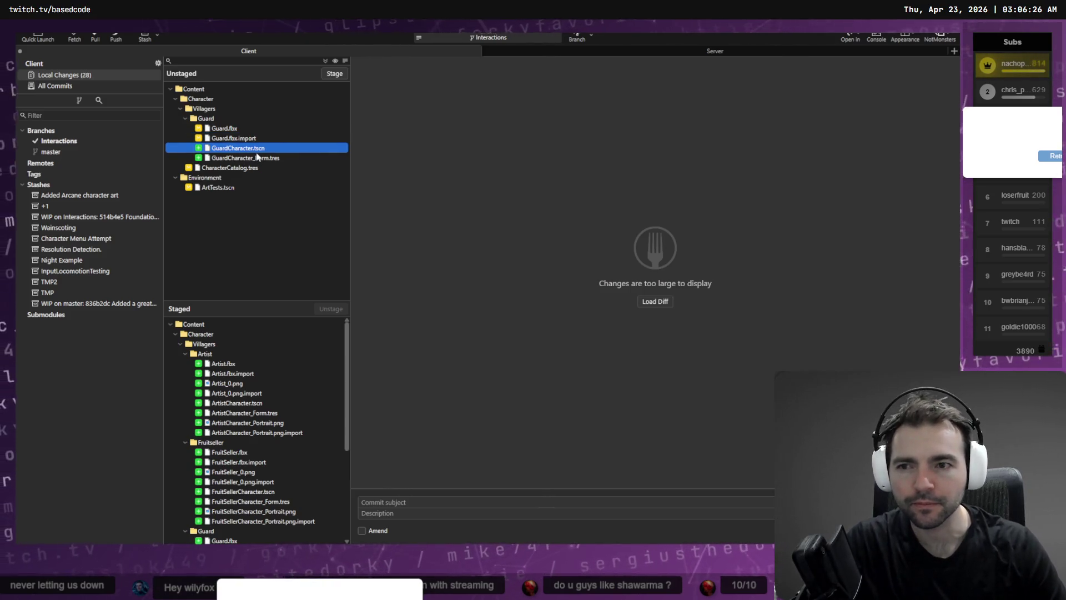
# Discard the changes to GuardCharacter.tscn and GuardCharacter_Form.tres
pyautogui.click(240, 130)
pyautogui.click(244, 148)
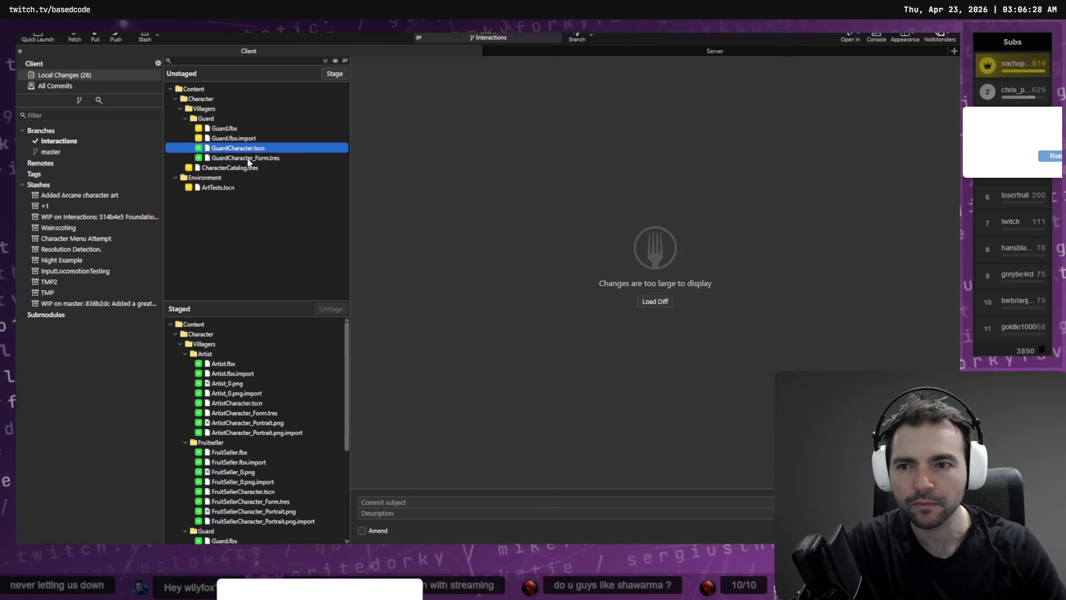
pyautogui.keyDown('shift'); pyautogui.click(249, 159); pyautogui.keyUp('shift')
pyautogui.rightClick(250, 158)
pyautogui.click(288, 234)
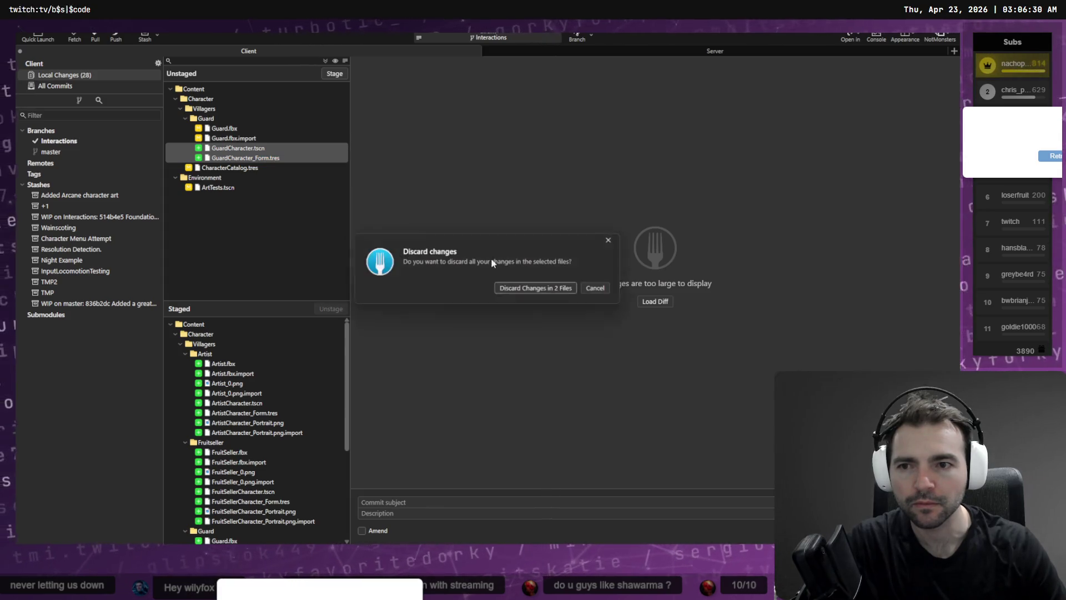
pyautogui.click(529, 288)
pyautogui.press('Up')
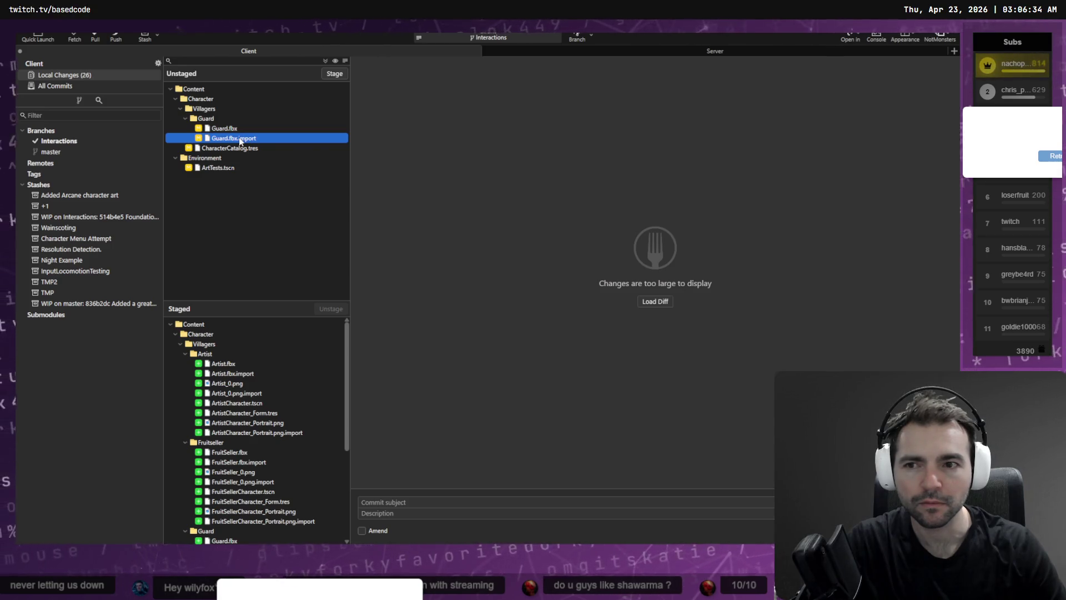
# Discard the Guard.fbx.import changes and return to Godot
pyautogui.click(231, 149)
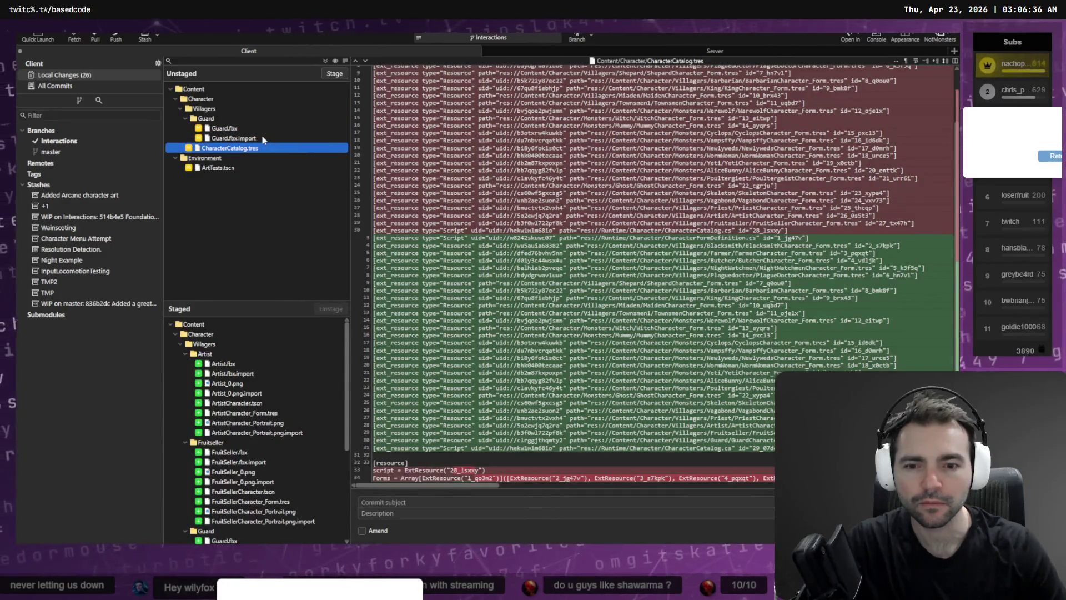
pyautogui.click(263, 138)
pyautogui.rightClick(263, 139)
pyautogui.click(289, 213)
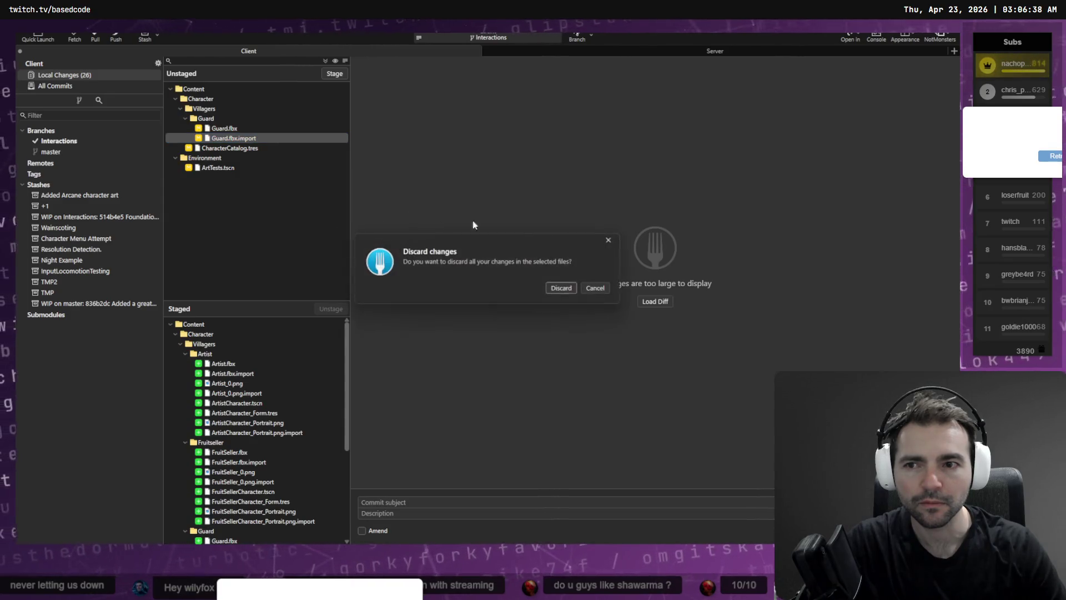
pyautogui.click(561, 288)
pyautogui.hotkey('alt', 'Tab')
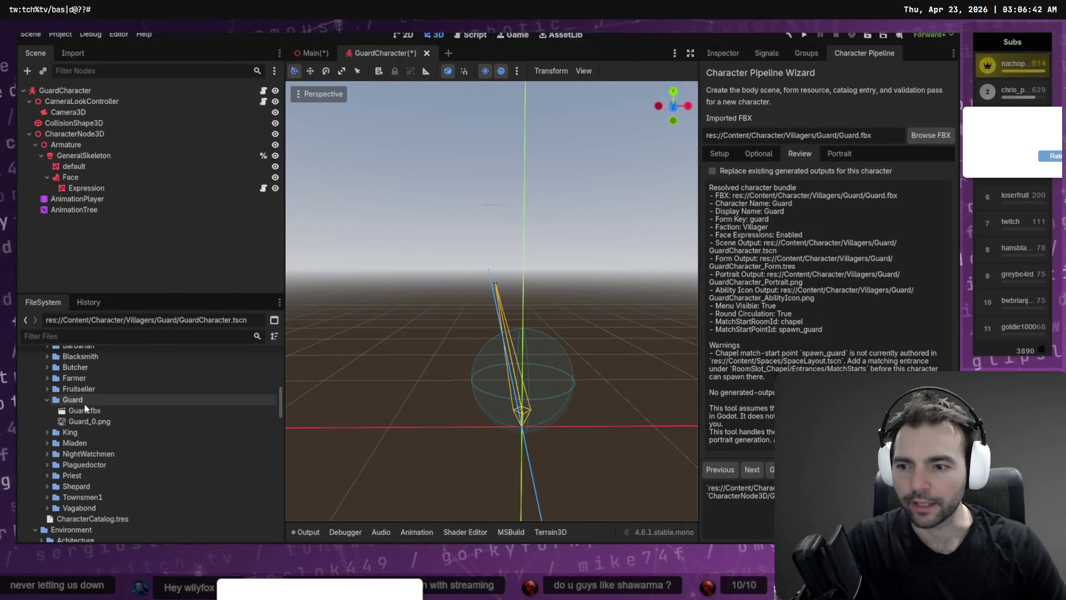
# Open Guard.fbx's advanced import settings, inspect the Skeleton3D BoneMap, and reimport the model
pyautogui.click(85, 410)
pyautogui.click(73, 53)
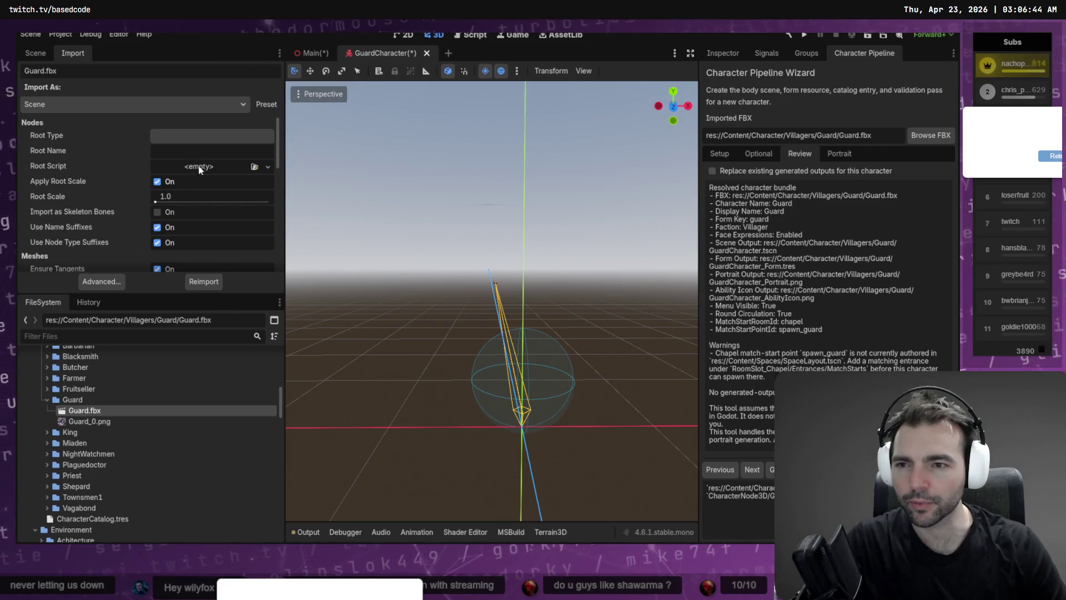
pyautogui.click(102, 282)
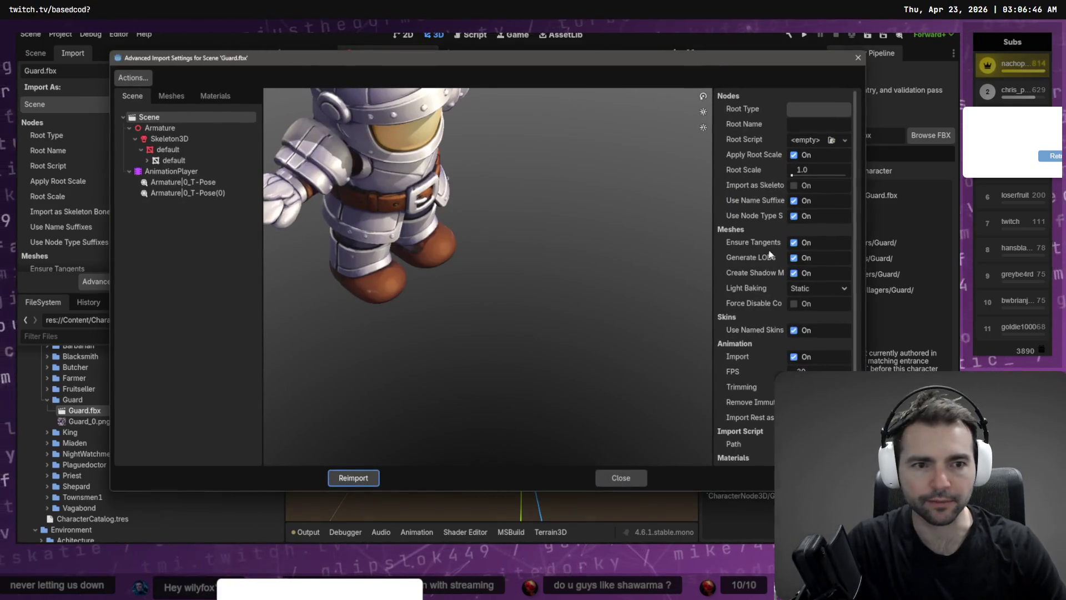
pyautogui.click(218, 139)
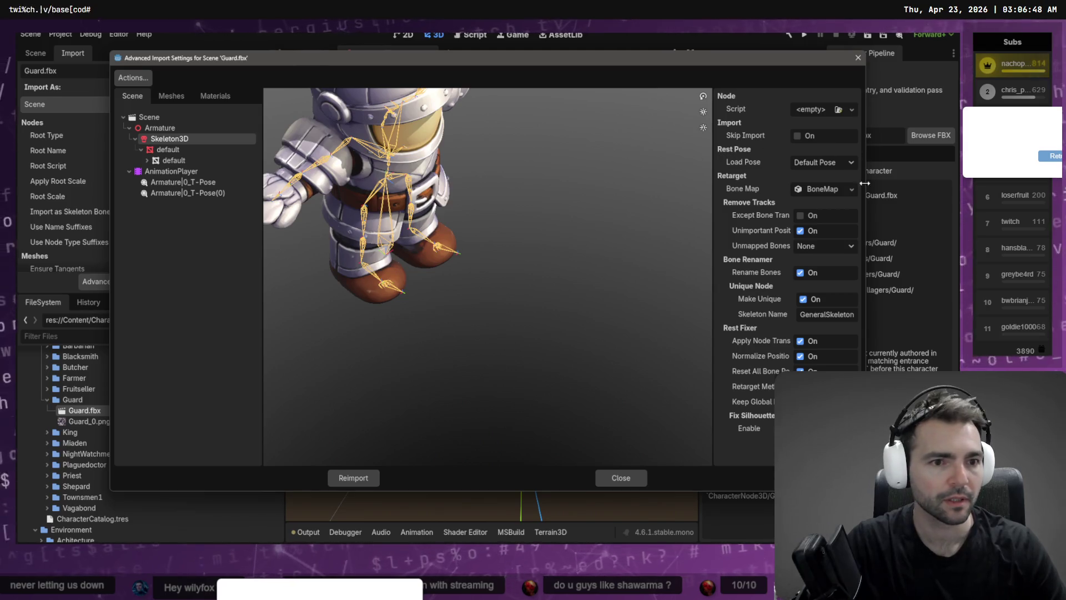
pyautogui.click(844, 190)
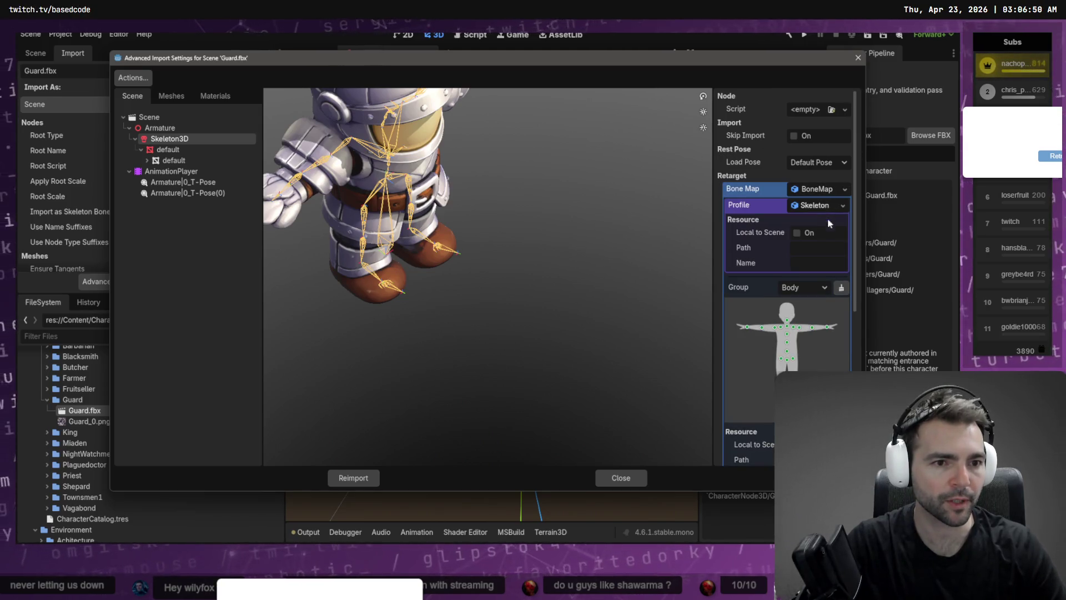
pyautogui.click(361, 482)
pyautogui.click(201, 282)
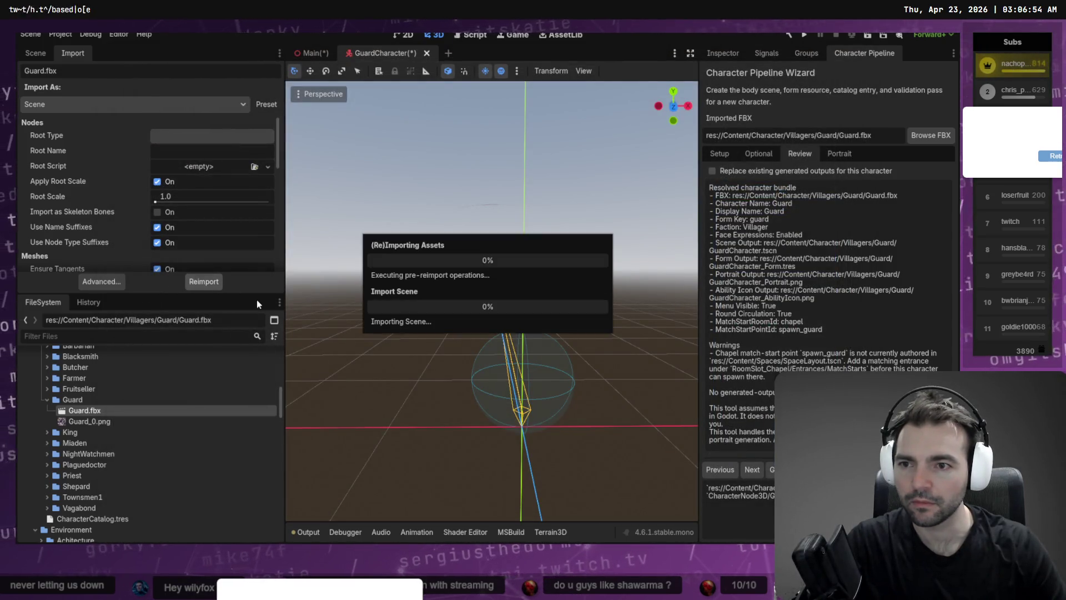
# Recheck the skeleton import options, close the dialog, and start closing the GuardCharacter tab
pyautogui.click(120, 282)
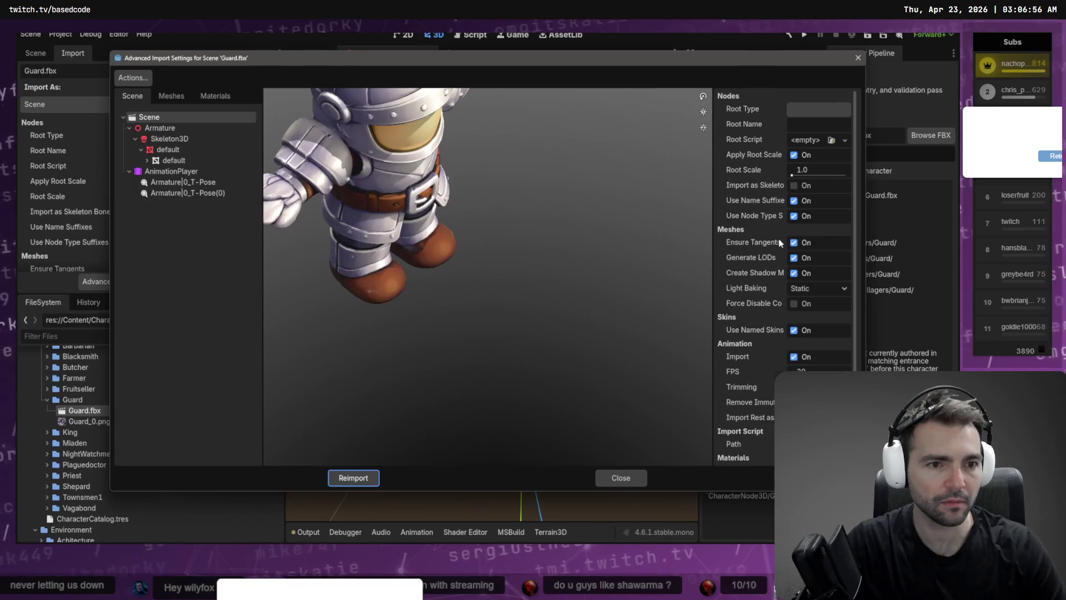
pyautogui.click(170, 138)
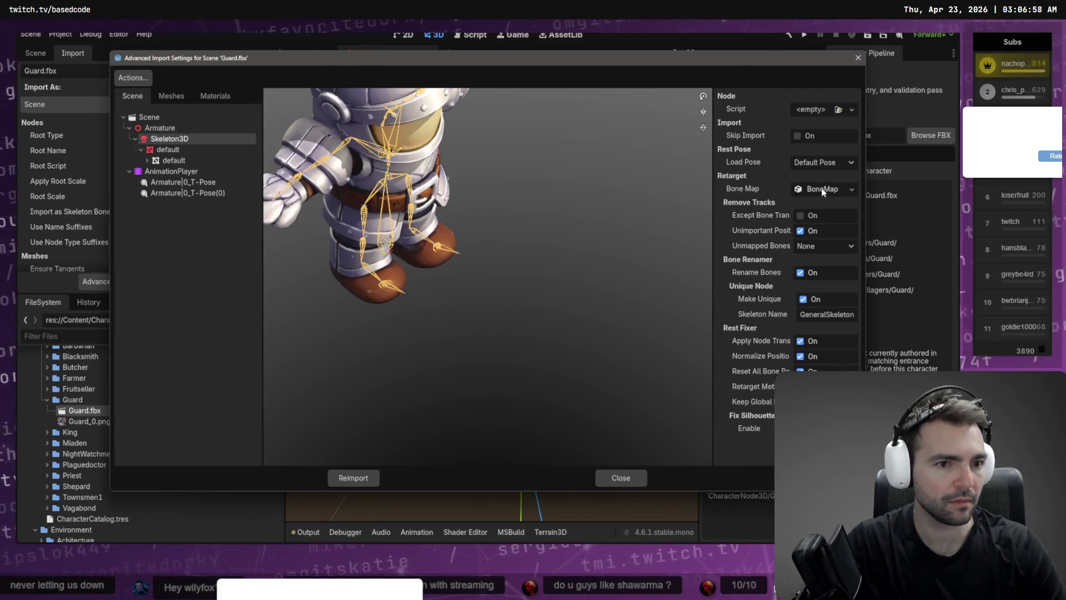
pyautogui.click(611, 477)
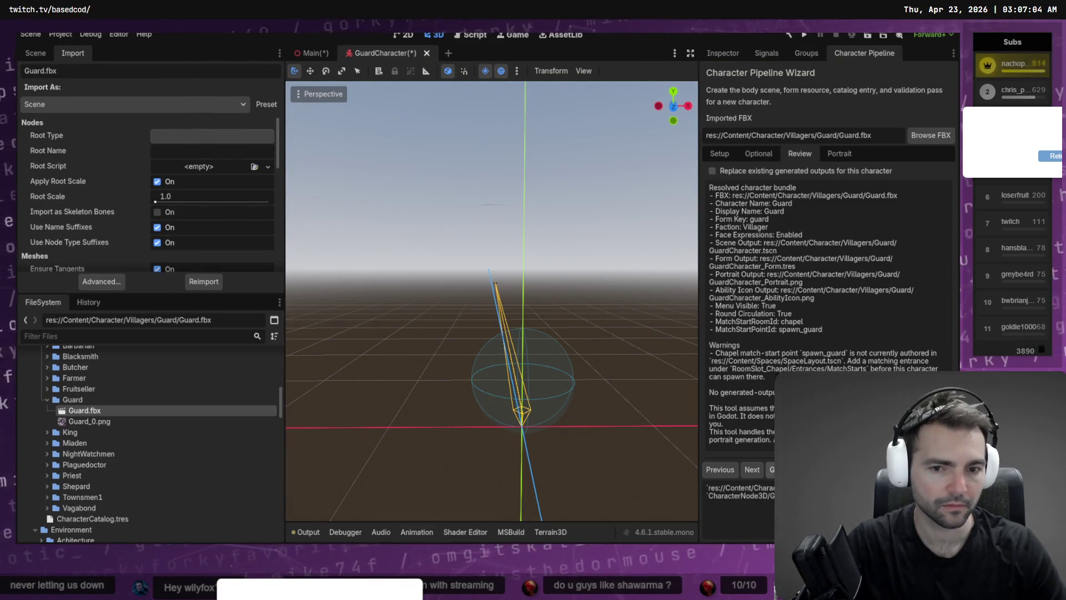
pyautogui.click(427, 53)
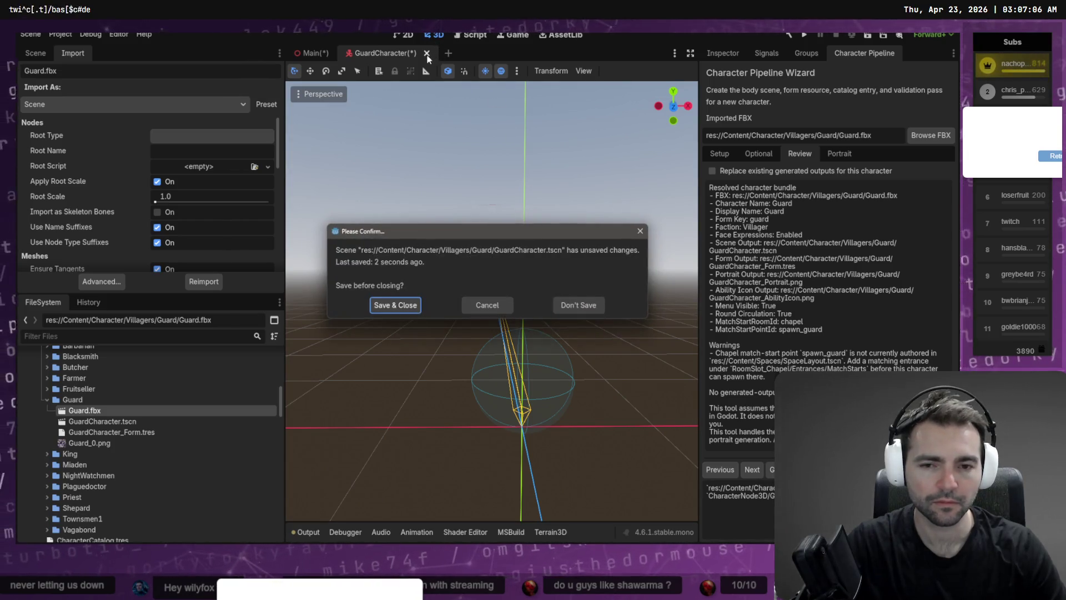
# Close GuardCharacter with Don't Save, reopen GuardCharacter.tscn, and show its node tree
pyautogui.click(595, 313)
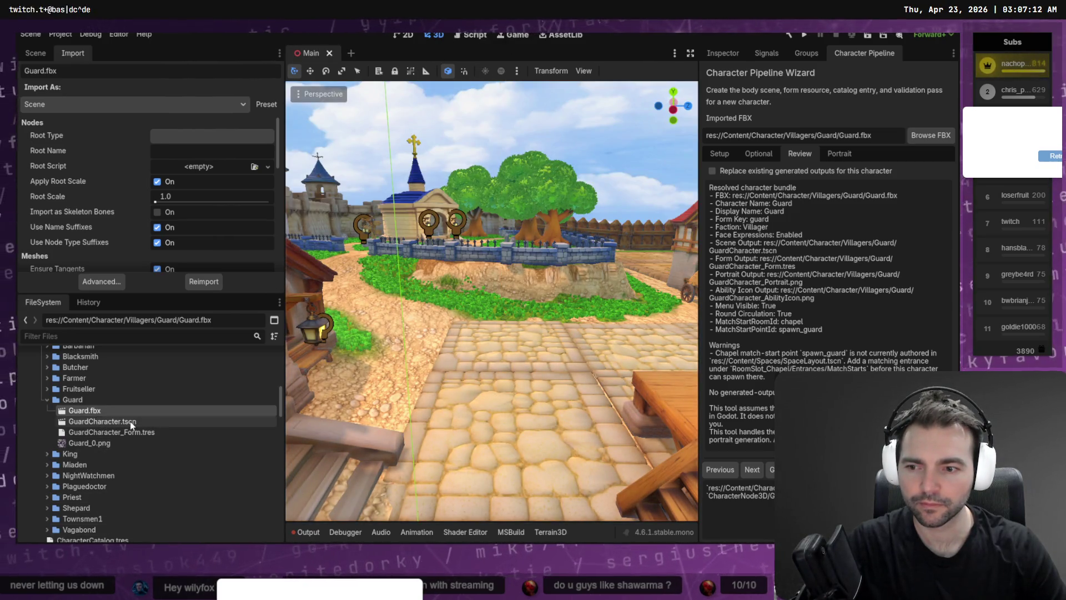
pyautogui.doubleClick(131, 423)
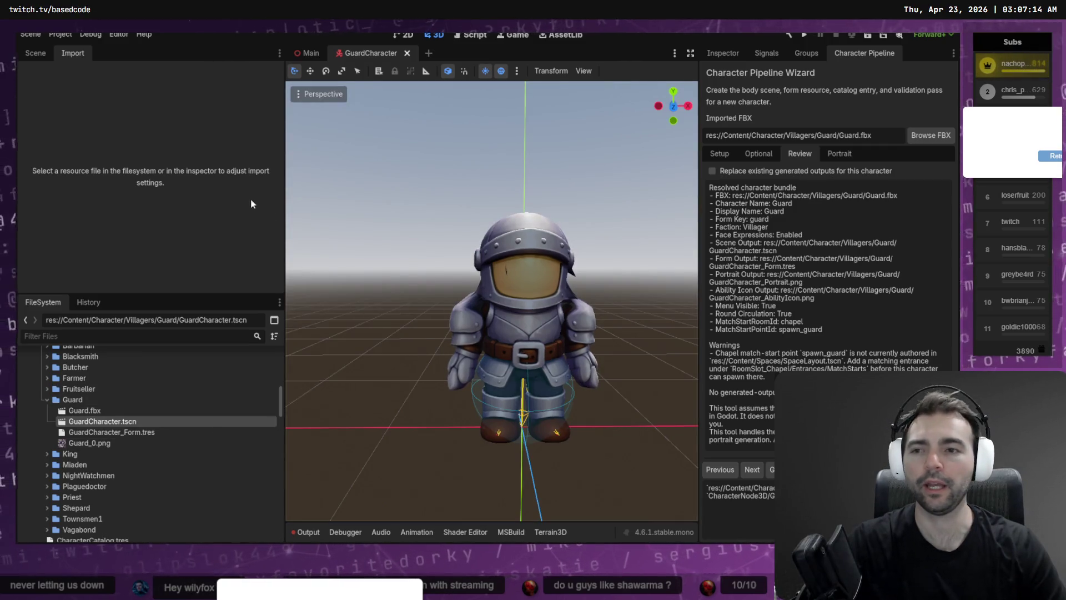
pyautogui.click(35, 54)
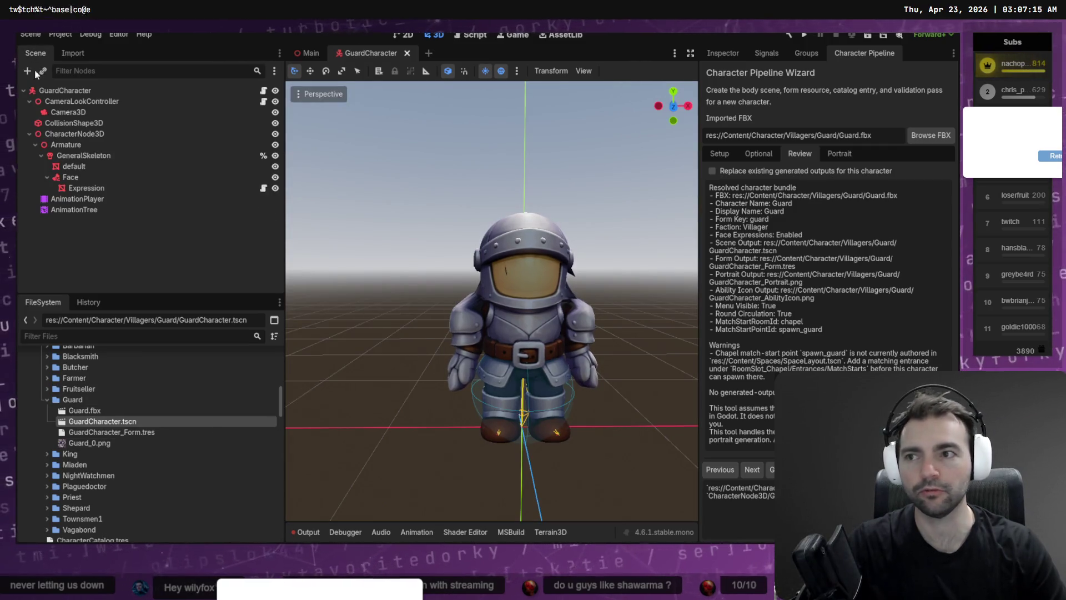
# Set the Expression node's Rotation X from 4.7° to 0°, undoing a trial Position X change
pyautogui.click(78, 189)
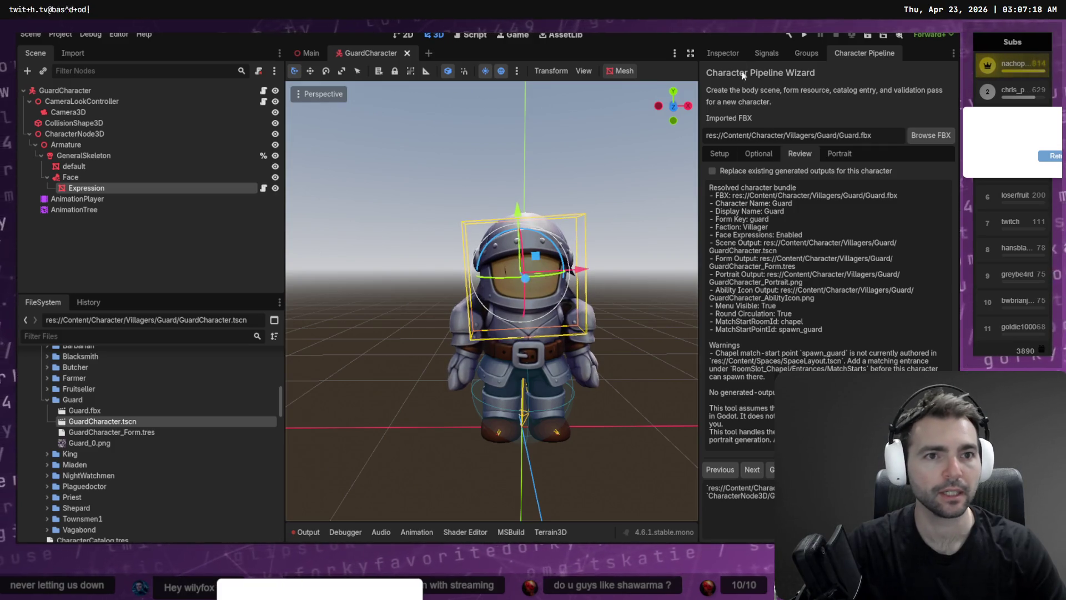
pyautogui.click(733, 53)
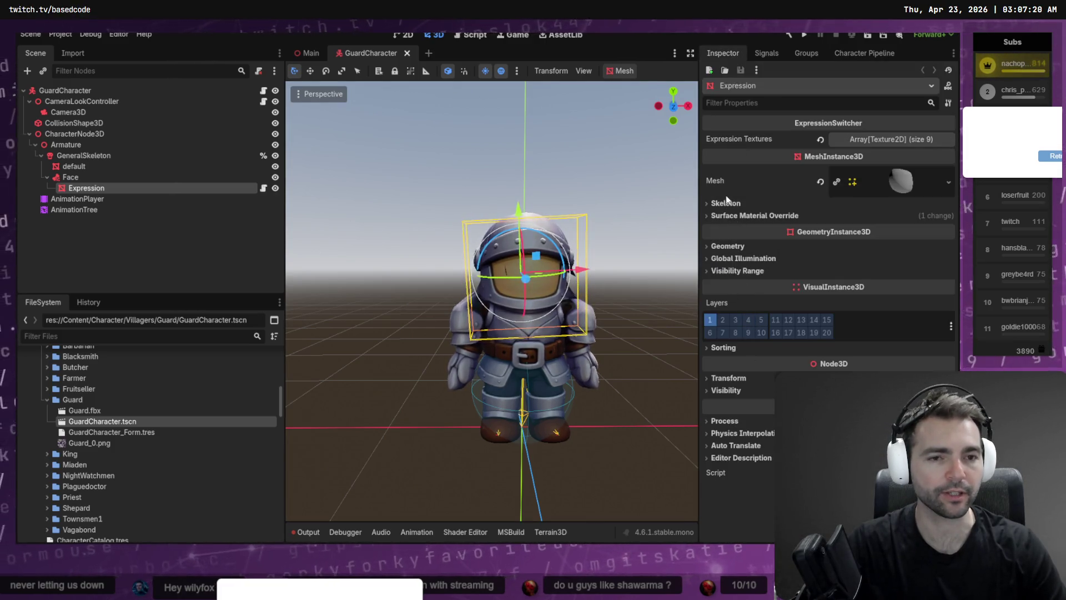
pyautogui.click(728, 378)
pyautogui.click(754, 405)
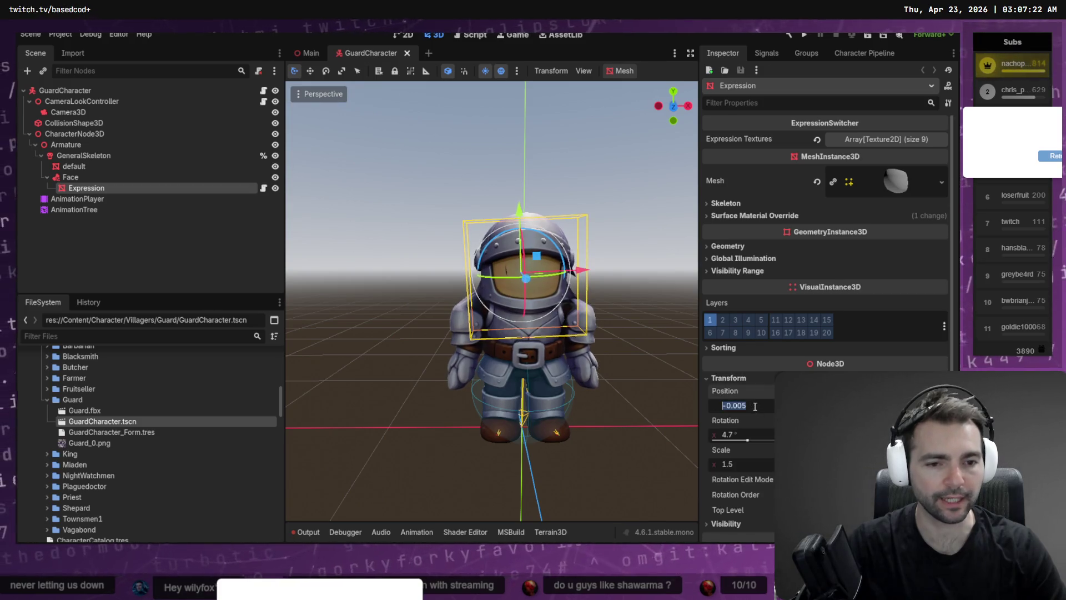
pyautogui.write('0')
pyautogui.press('Return')
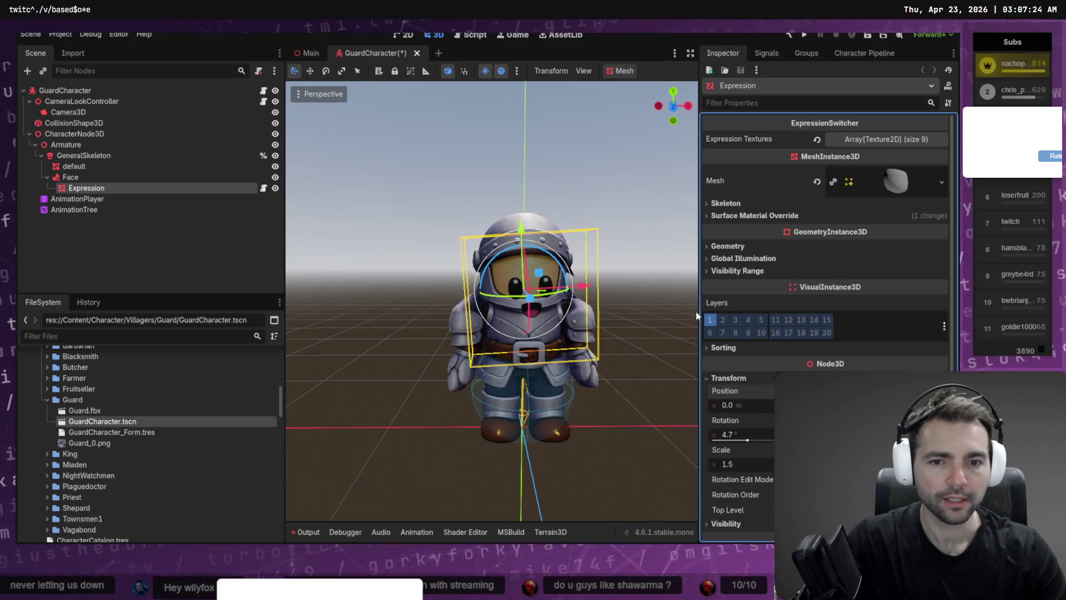
pyautogui.hotkey('ctrl', 'z')
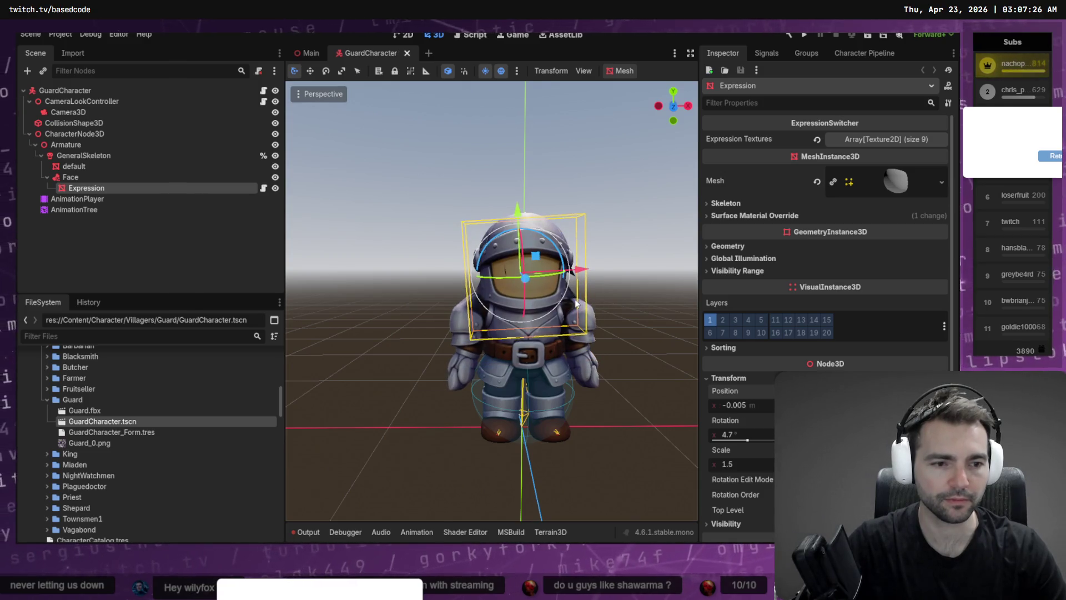
pyautogui.click(743, 435)
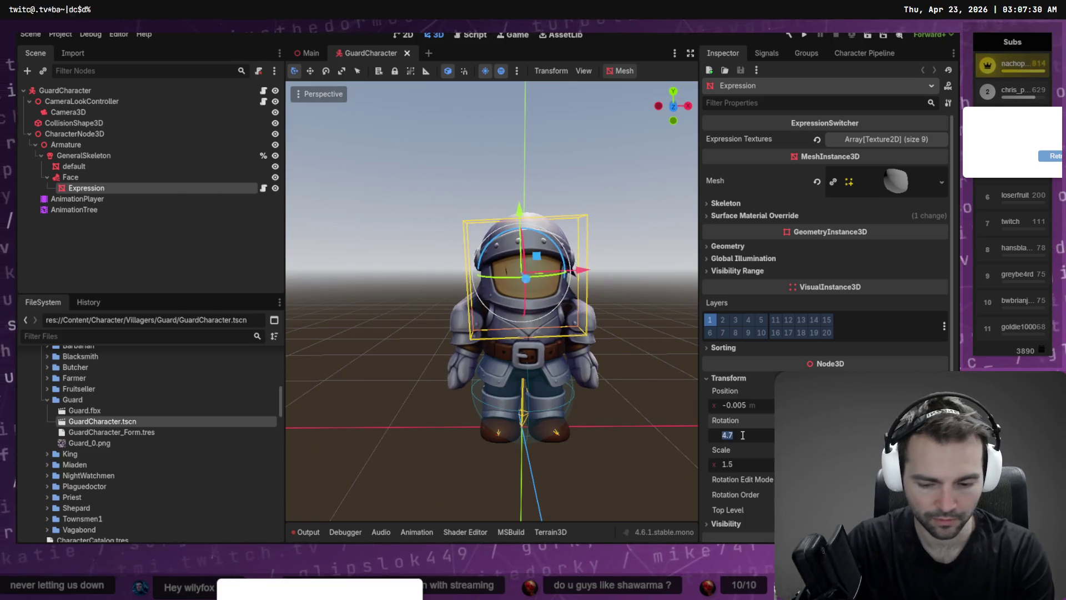
pyautogui.write('0')
pyautogui.press('Return')
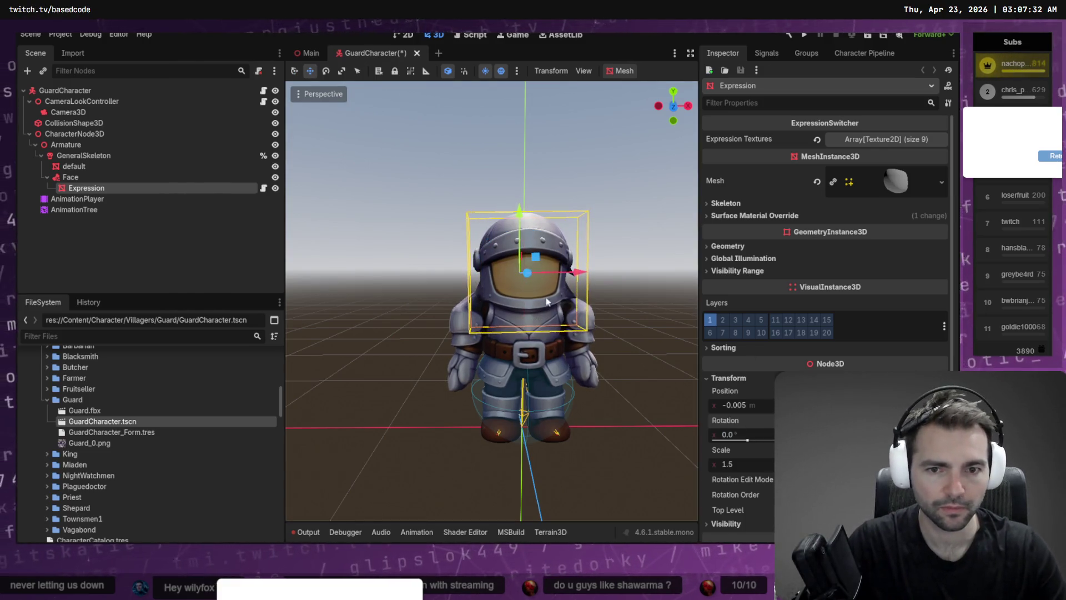
# Nudge the face Expression and tilt it to 6.2° about X, checking front and angled views
pyautogui.press('w')
pyautogui.moveTo(525, 277); pyautogui.dragTo(537, 282)
pyautogui.press('f')
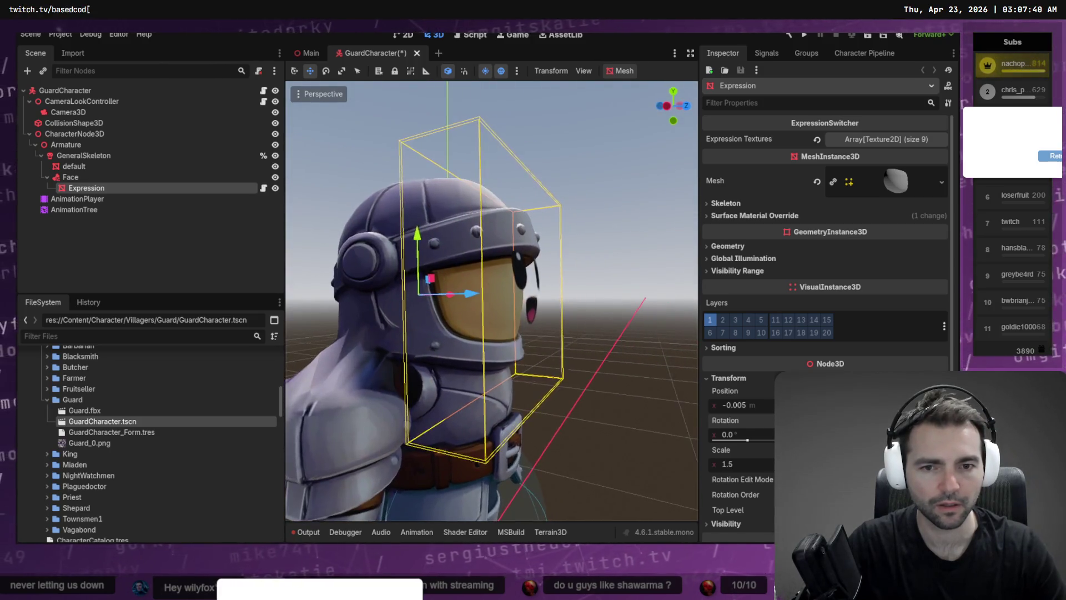
pyautogui.moveTo(453, 296); pyautogui.dragTo(413, 233)
pyautogui.press('e')
pyautogui.press('w')
pyautogui.press('KP_1')
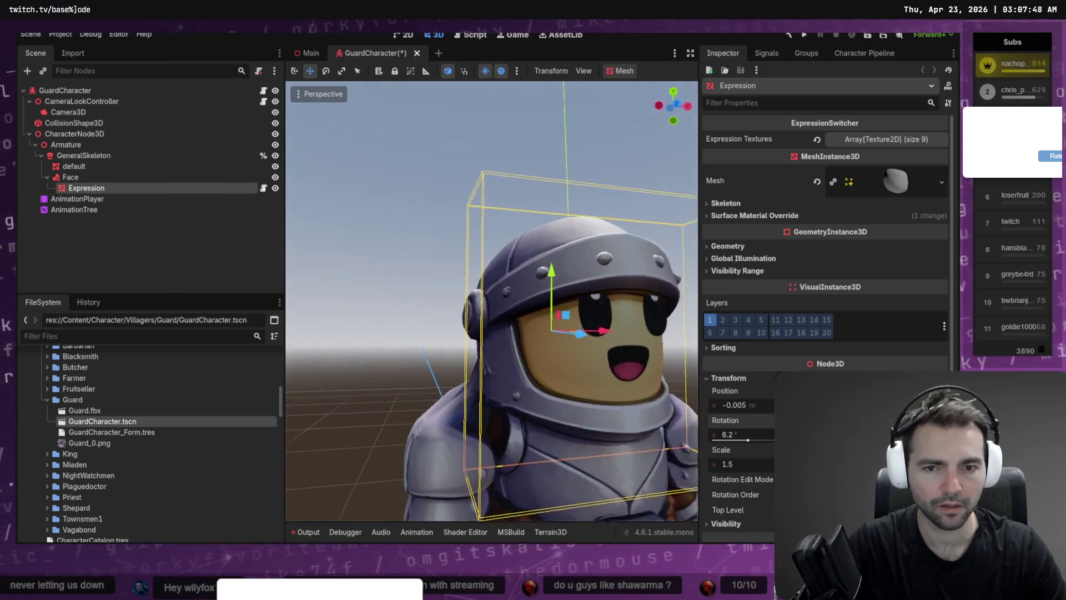
pyautogui.moveTo(595, 293); pyautogui.dragTo(544, 294)
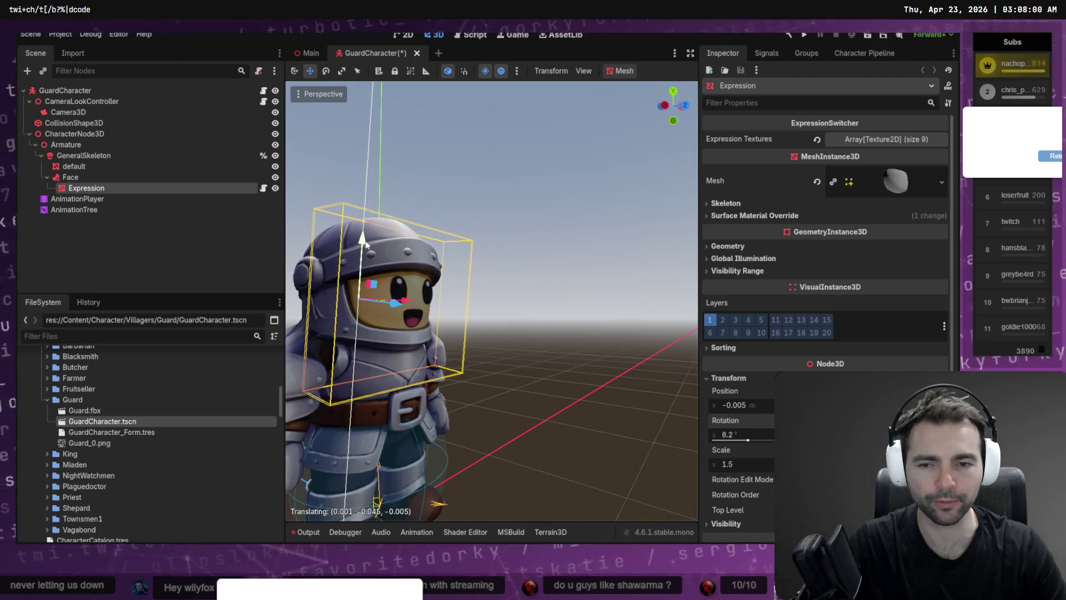
pyautogui.press('f')
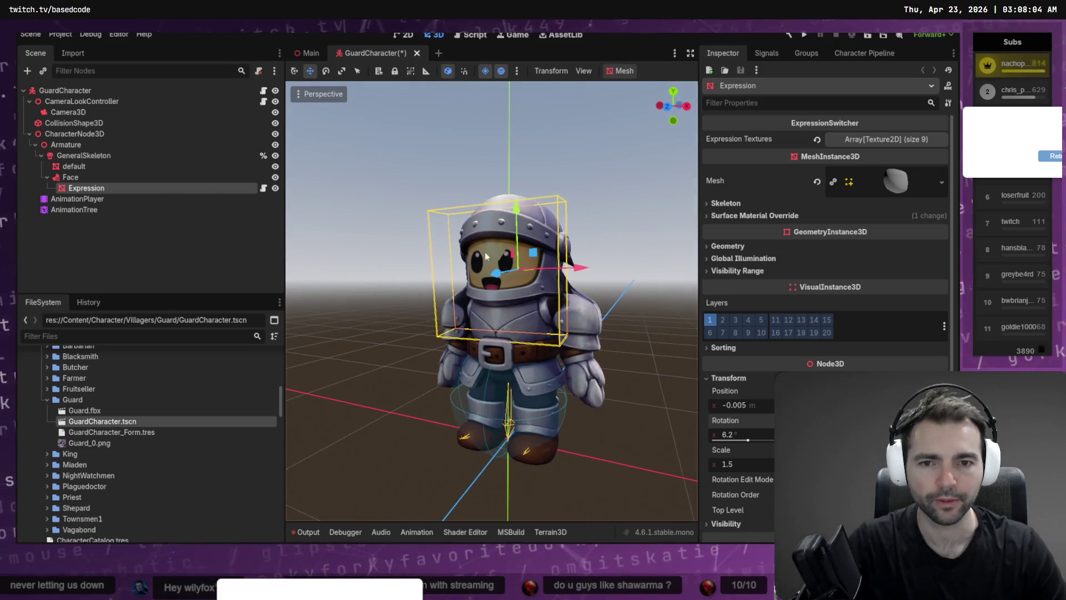
# Tilt the Expression further to 10.2°, nudge it along its depth, and save GuardCharacter
pyautogui.press('e')
pyautogui.moveTo(505, 243); pyautogui.dragTo(513, 210)
pyautogui.press('w')
pyautogui.click(597, 213)
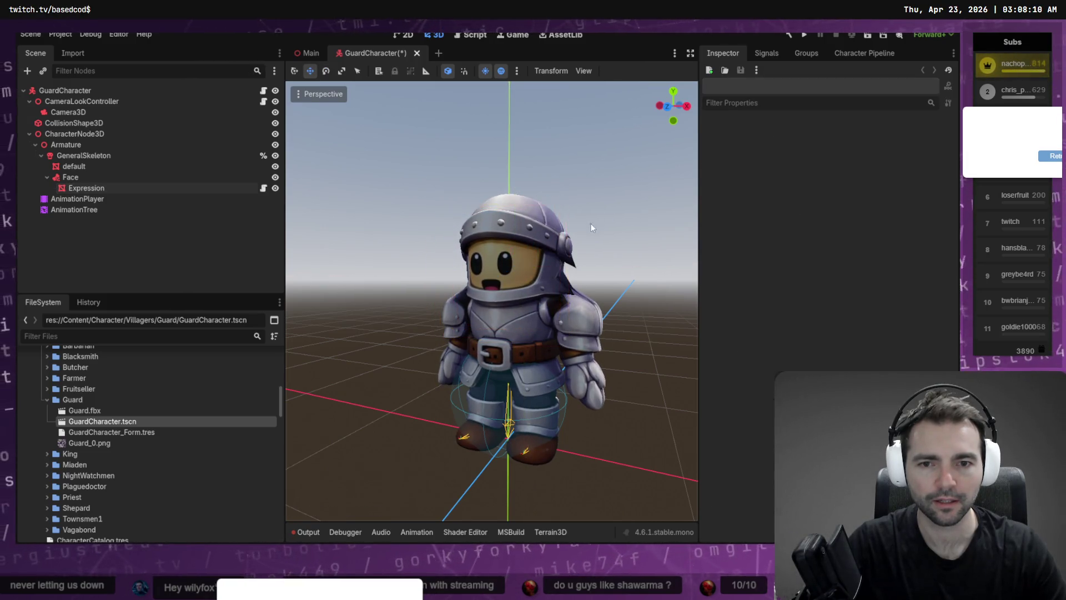
pyautogui.moveTo(491, 300); pyautogui.dragTo(416, 300)
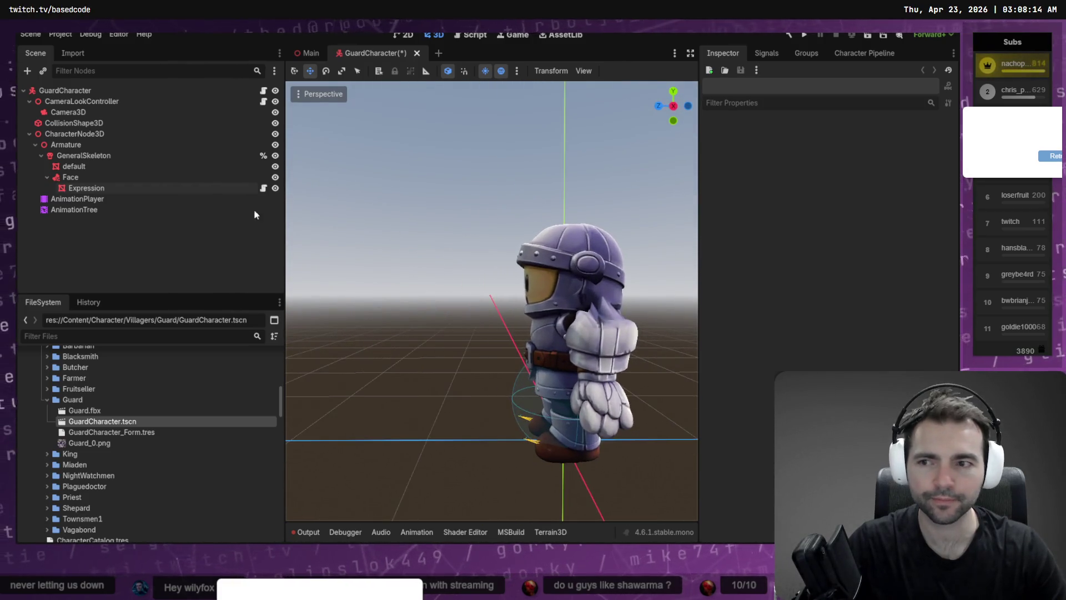
pyautogui.click(110, 186)
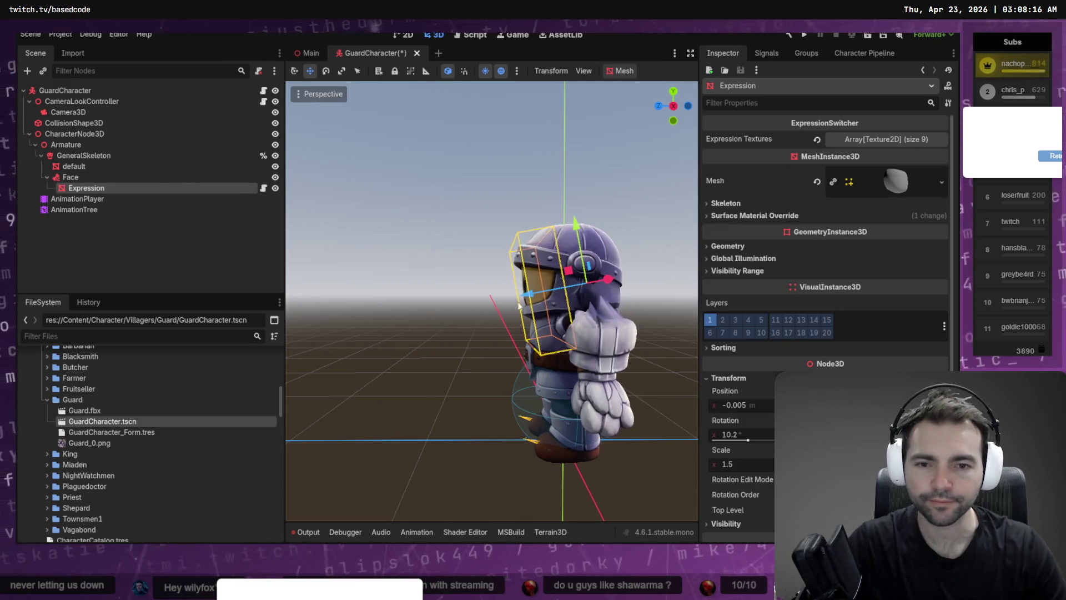
pyautogui.moveTo(527, 293); pyautogui.dragTo(528, 294)
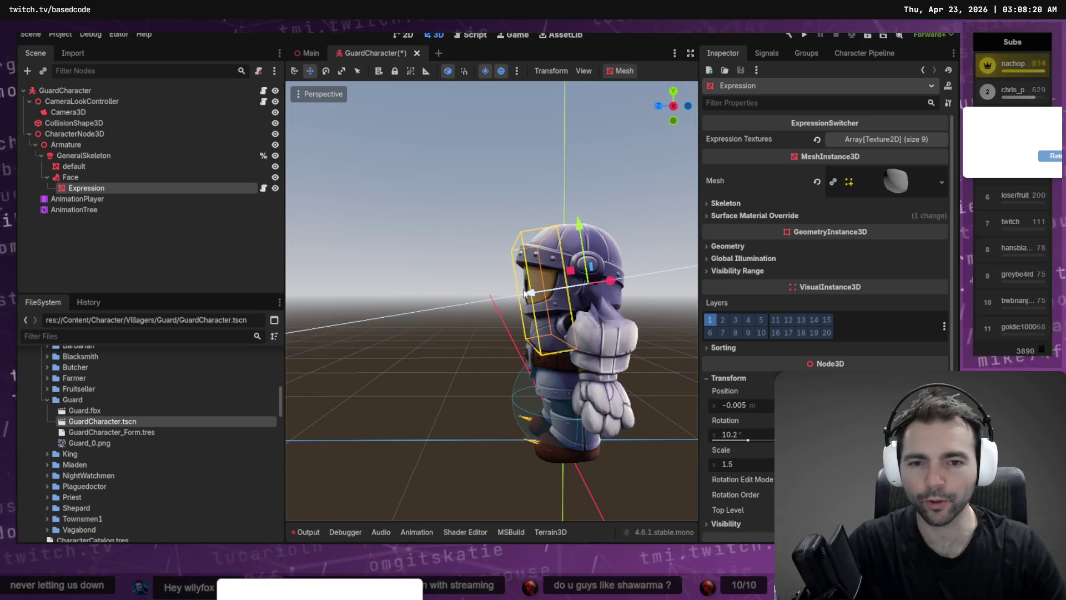
pyautogui.moveTo(528, 293); pyautogui.dragTo(493, 287)
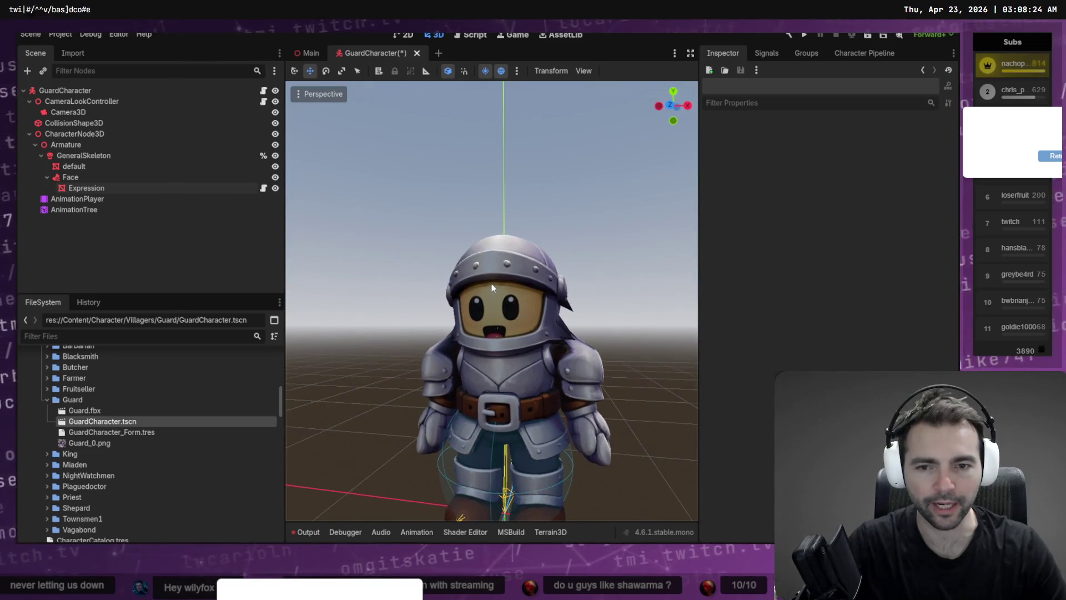
pyautogui.hotkey('ctrl', 's')
# Raise the Expression face mesh slightly on the guard's head
pyautogui.click(454, 332)
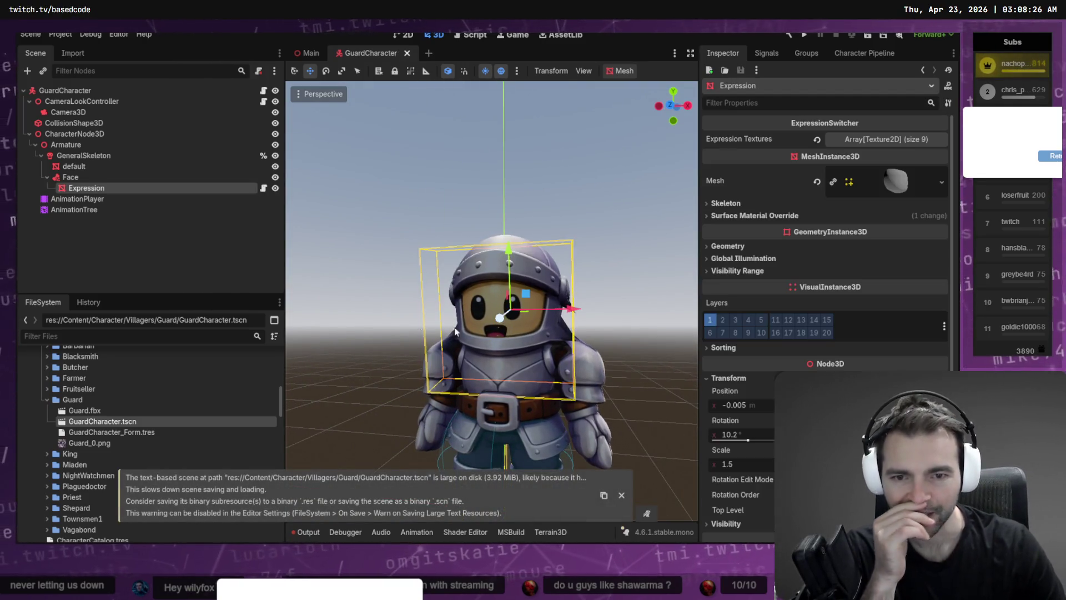
pyautogui.moveTo(507, 246)
pyautogui.mouseDown()
pyautogui.moveTo(507, 232)
pyautogui.moveTo(506, 249)
pyautogui.mouseUp()
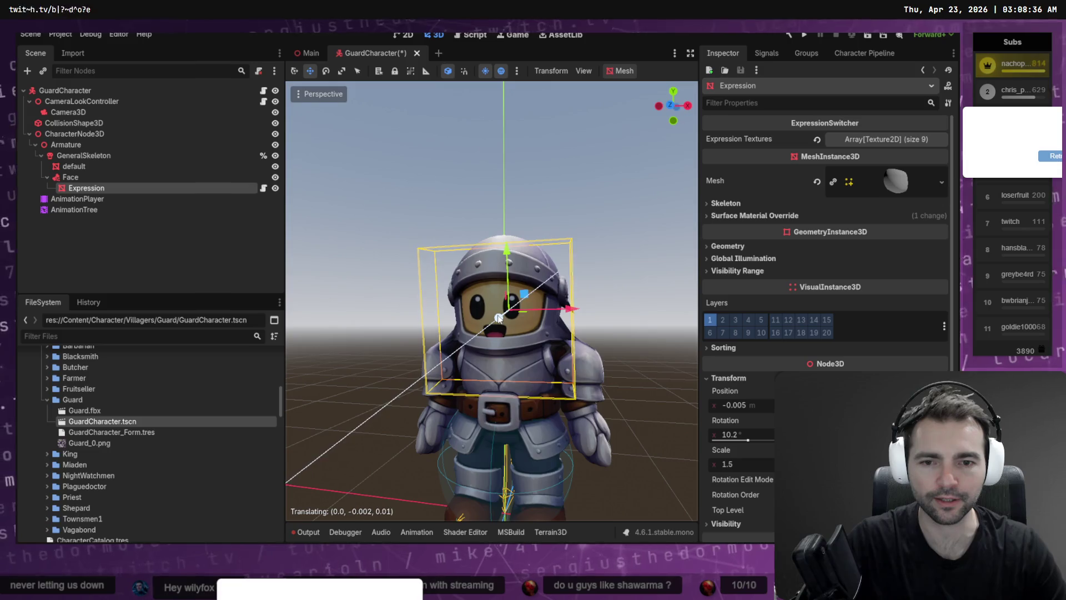
pyautogui.click(614, 244)
pyautogui.scroll(-4, 614, 245)
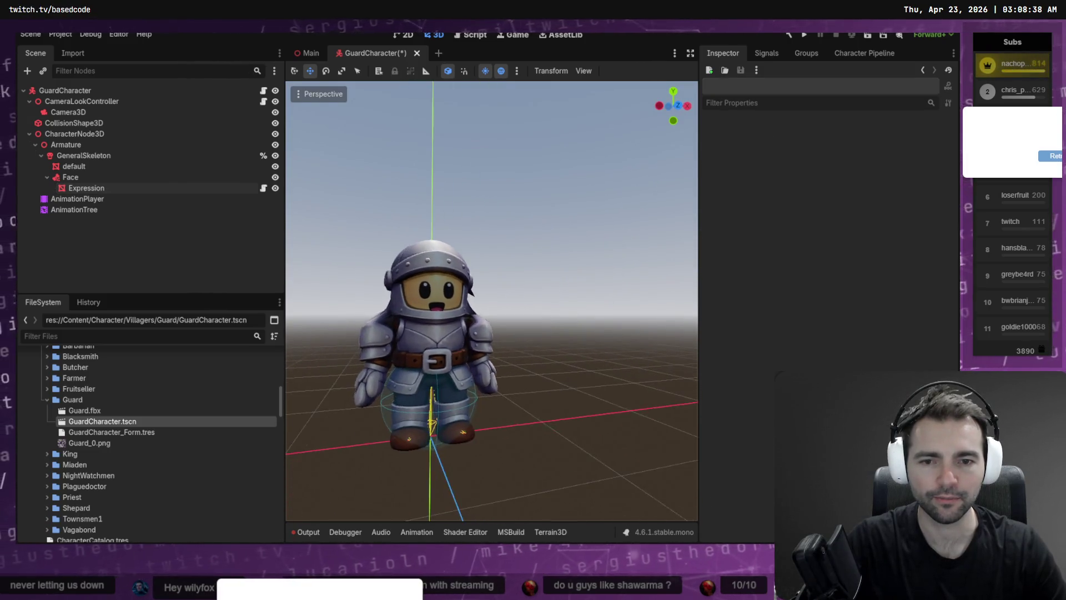
pyautogui.scroll(5, 548, 289)
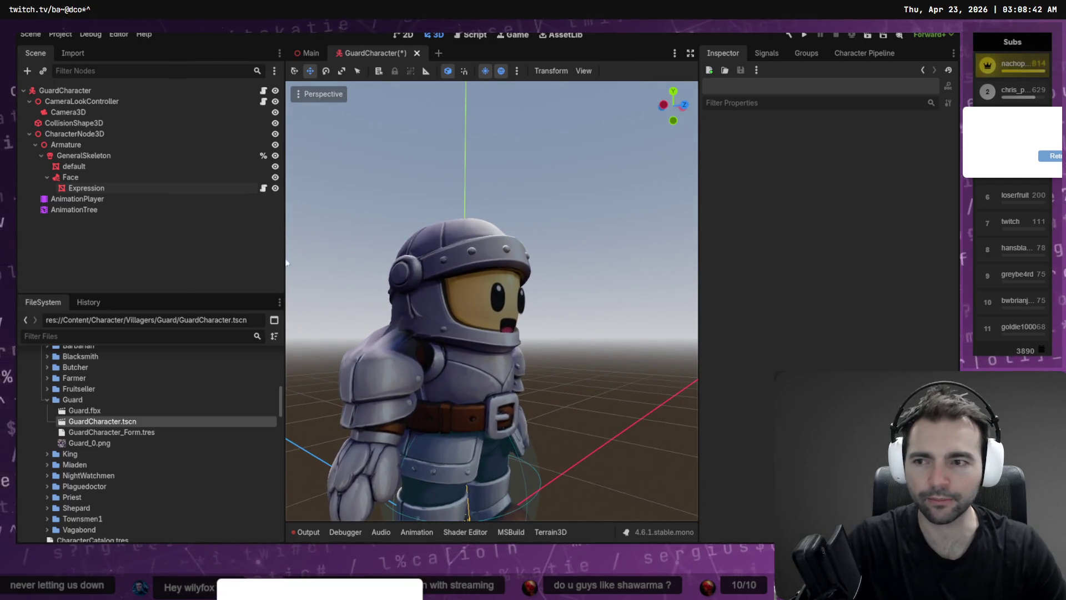
# From the front view, push the face back 0.002 along Z and save GuardCharacter
pyautogui.click(118, 188)
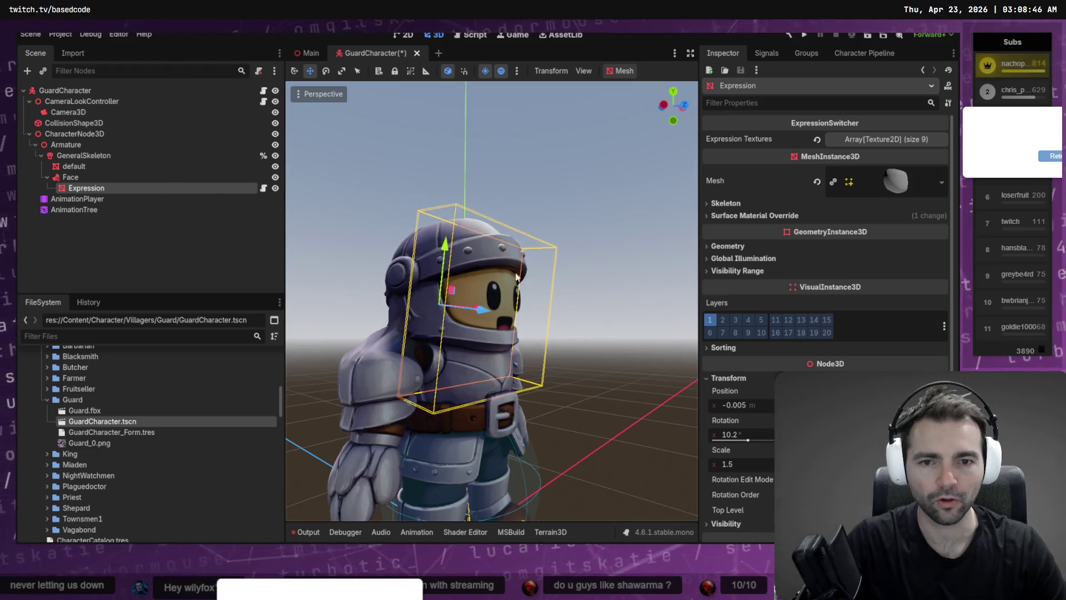
pyautogui.click(521, 238)
pyautogui.press('KP_1')
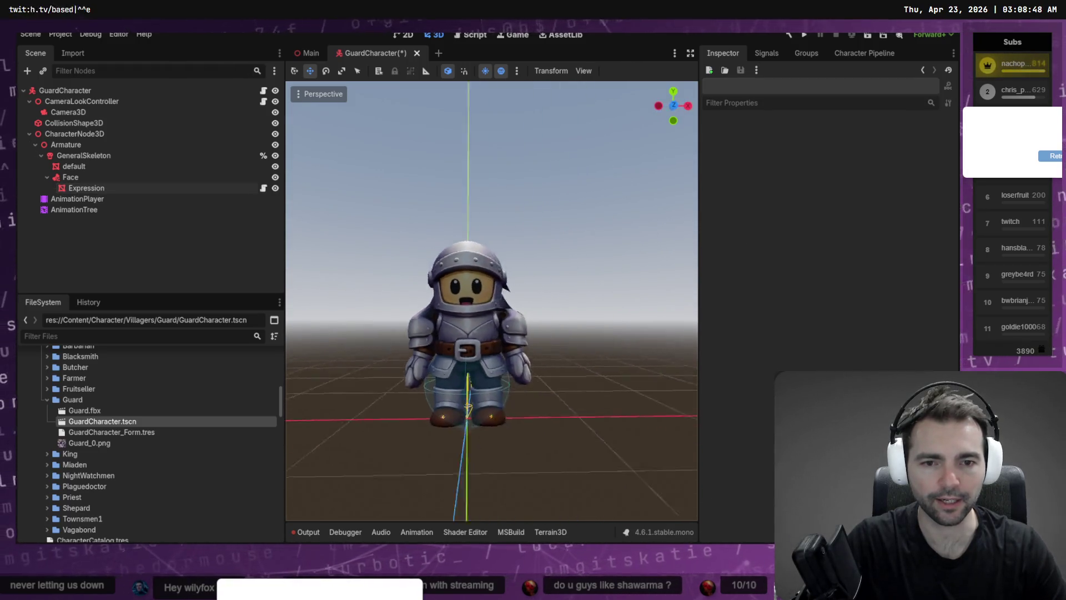
pyautogui.scroll(3, 491, 300)
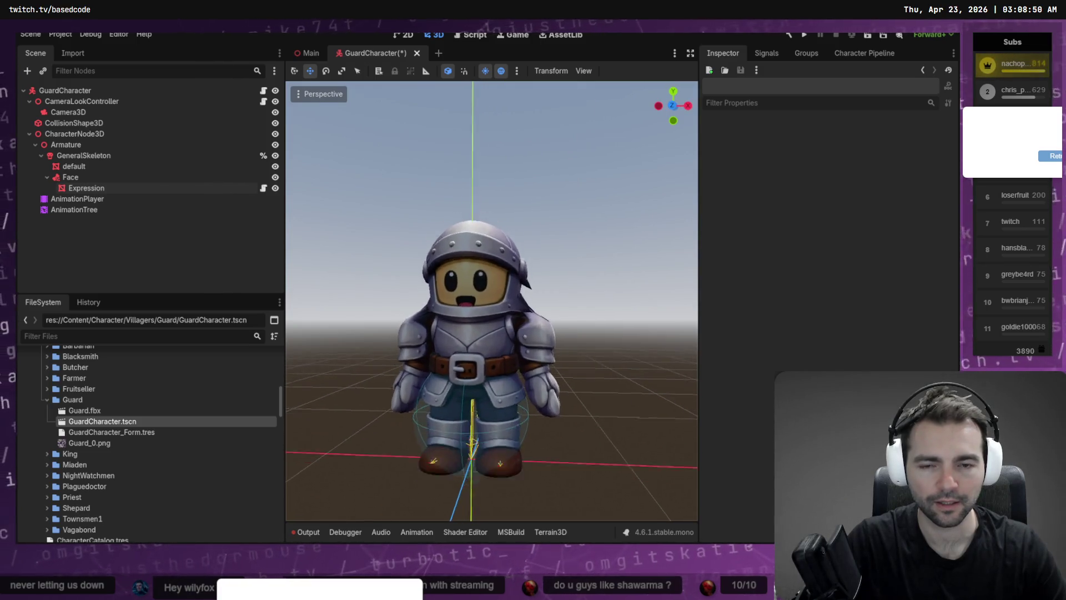
pyautogui.scroll(3, 317, 196)
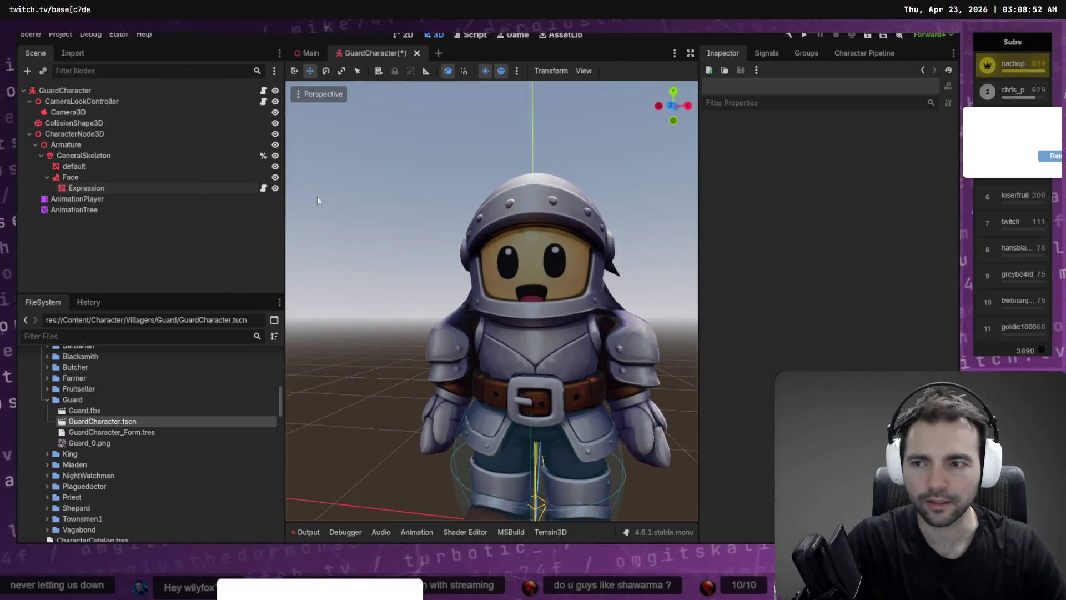
pyautogui.click(84, 188)
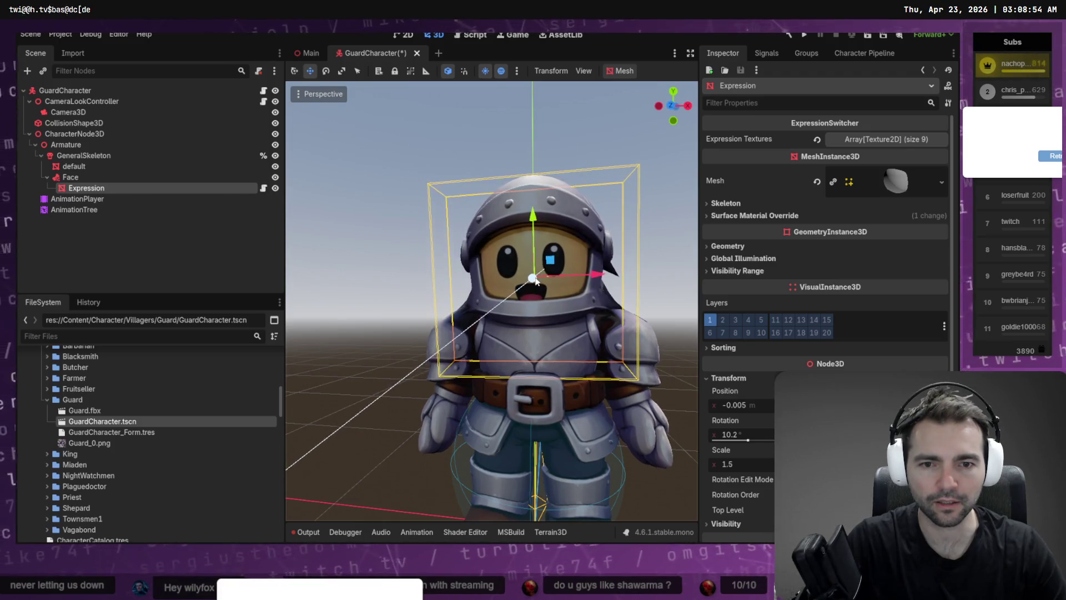
pyautogui.moveTo(532, 277)
pyautogui.mouseDown()
pyautogui.moveTo(548, 273)
pyautogui.moveTo(502, 270)
pyautogui.mouseUp()
pyautogui.click(361, 255)
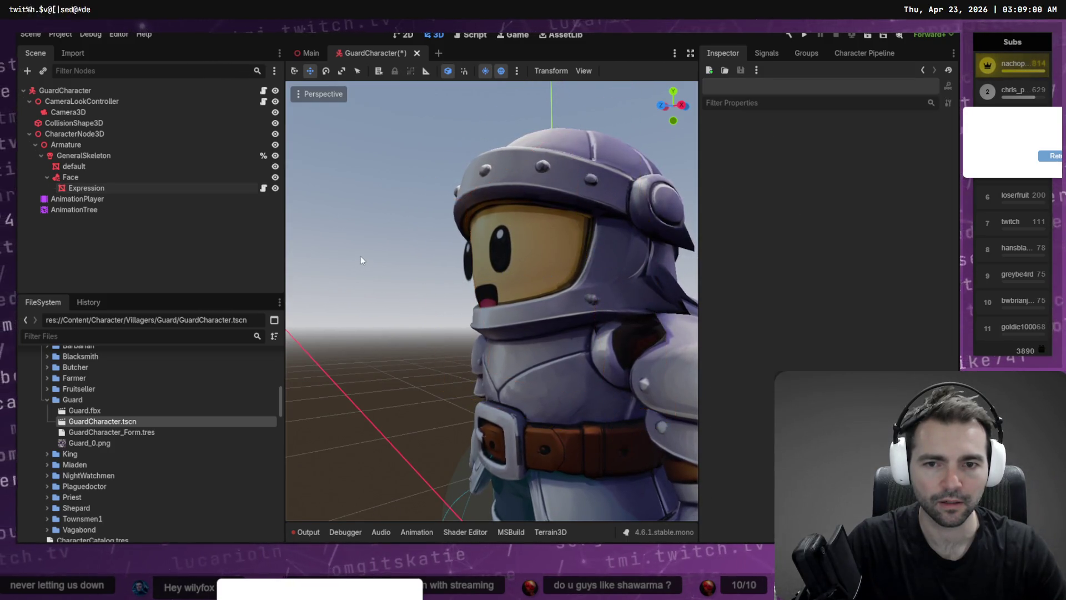
pyautogui.hotkey('ctrl', 's')
pyautogui.scroll(-5, 369, 256)
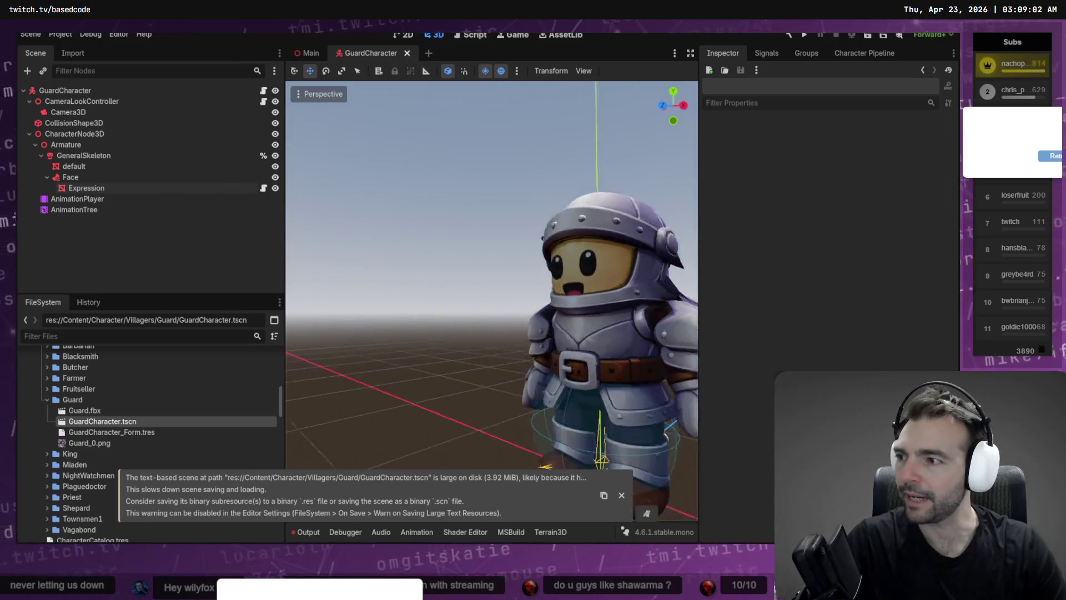
# Nudge the Expression face mesh slightly along its Z (depth) axis
pyautogui.scroll(5, 491, 275)
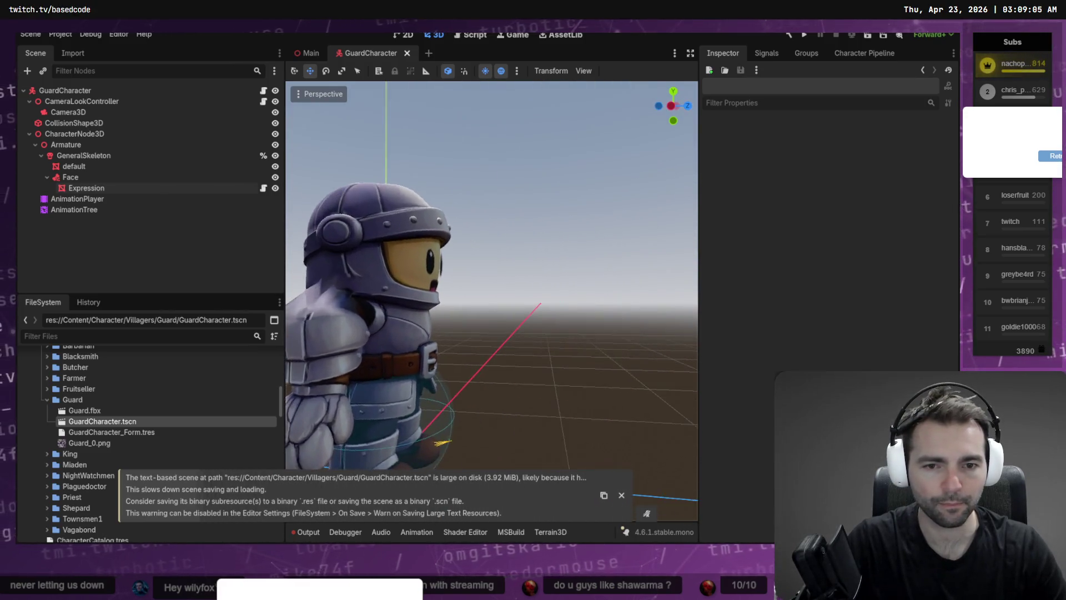
pyautogui.scroll(6, 491, 300)
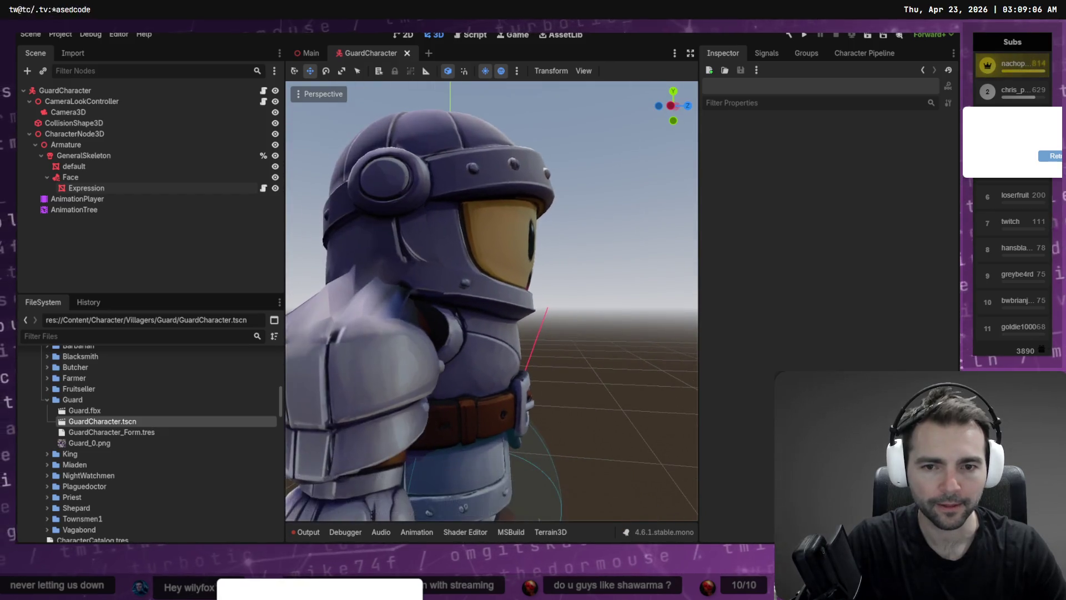
pyautogui.scroll(-3, 385, 245)
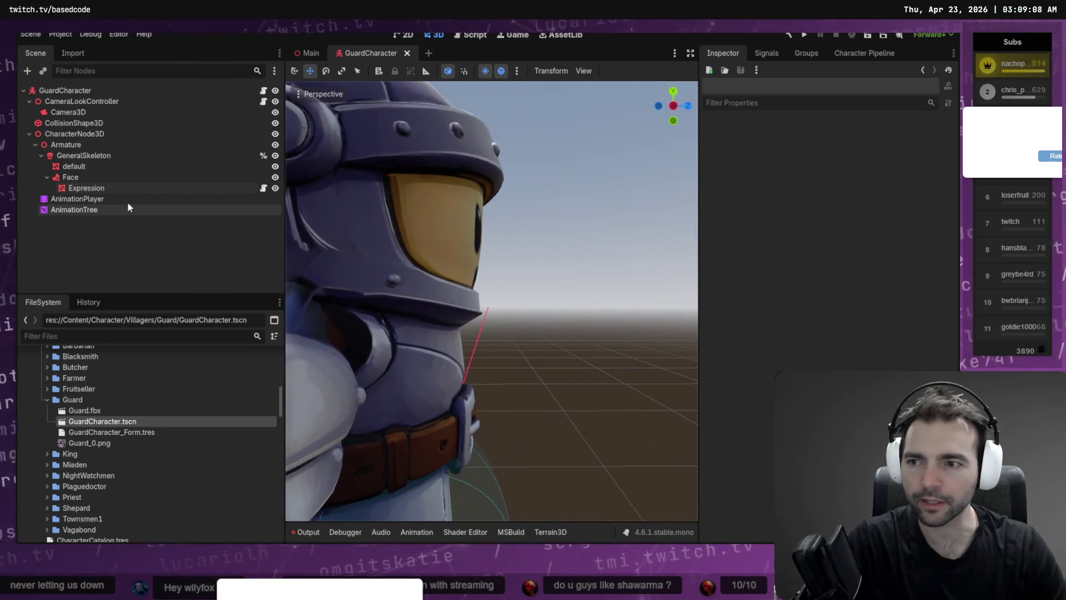
pyautogui.click(119, 188)
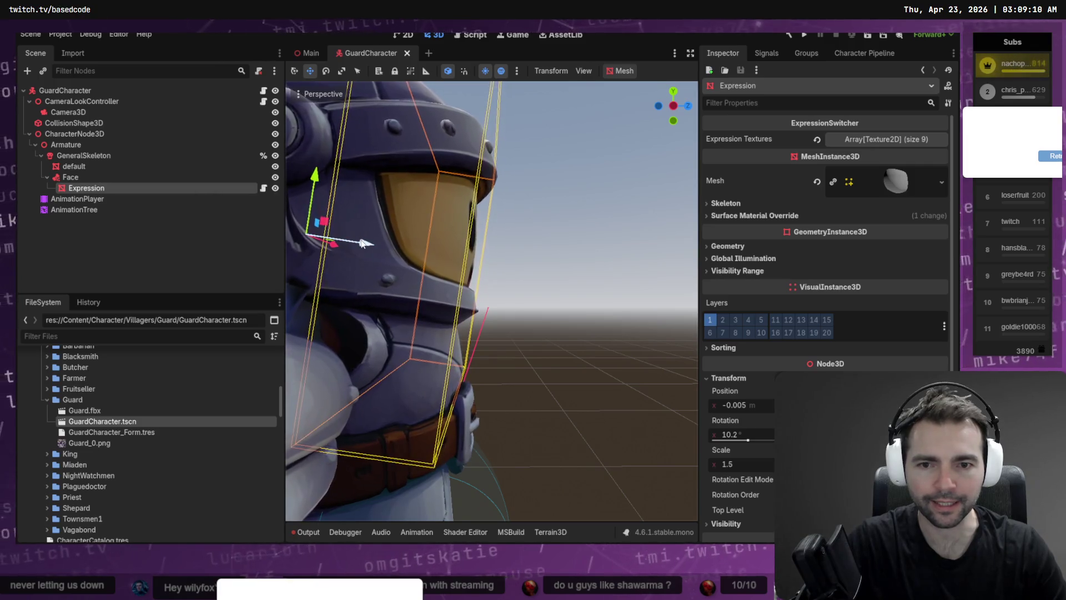
pyautogui.moveTo(368, 243); pyautogui.dragTo(595, 238)
pyautogui.click(595, 237)
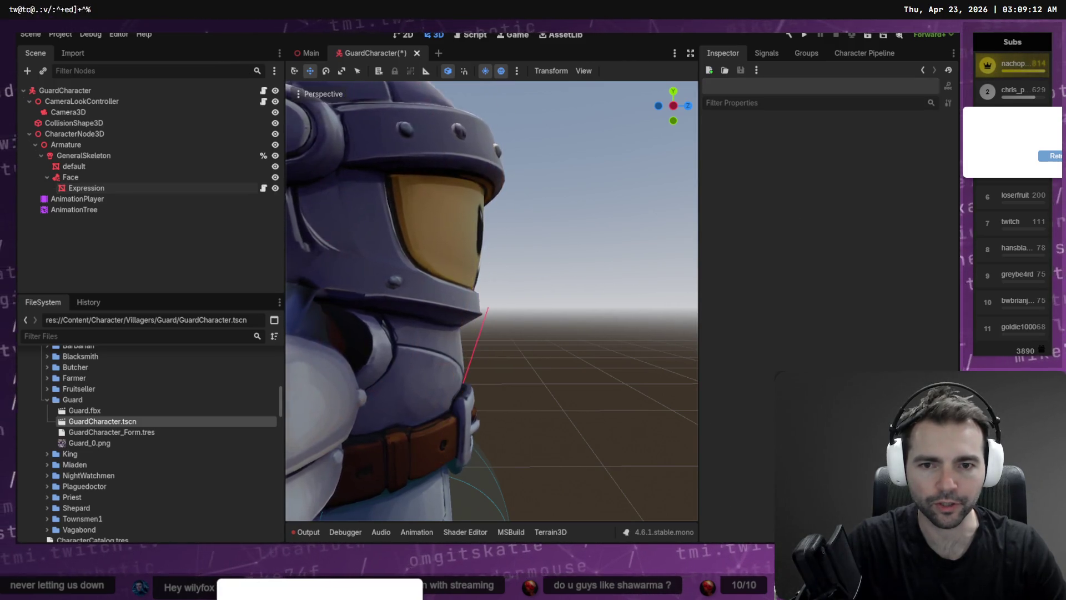
# Check the Expression face mesh placement from the straight front view
pyautogui.scroll(-5, 491, 300)
pyautogui.scroll(-5, 491, 300)
pyautogui.press('KP_1')
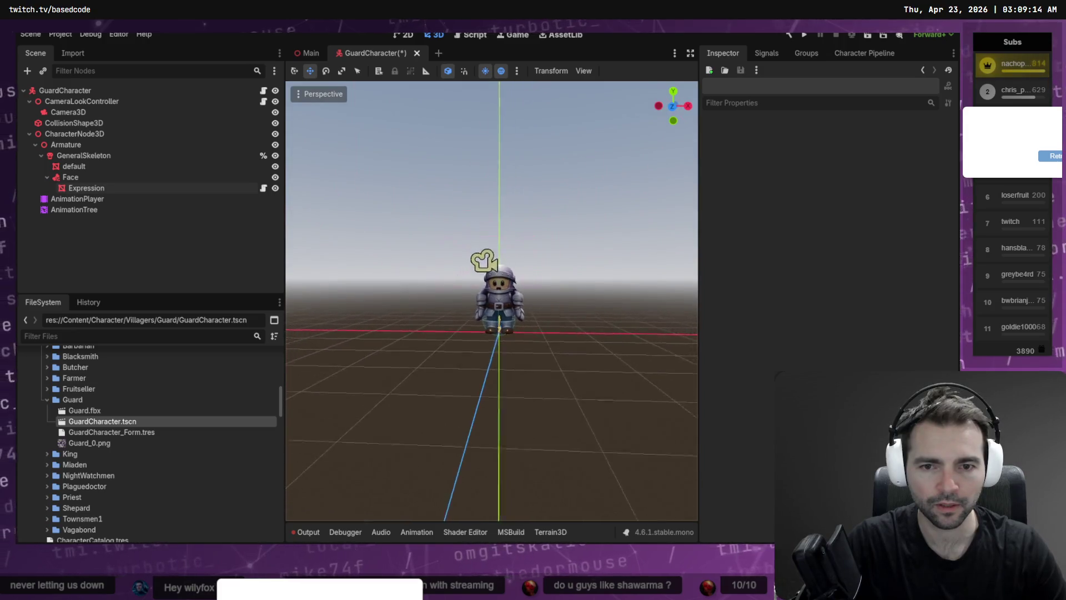
pyautogui.scroll(2, 492, 300)
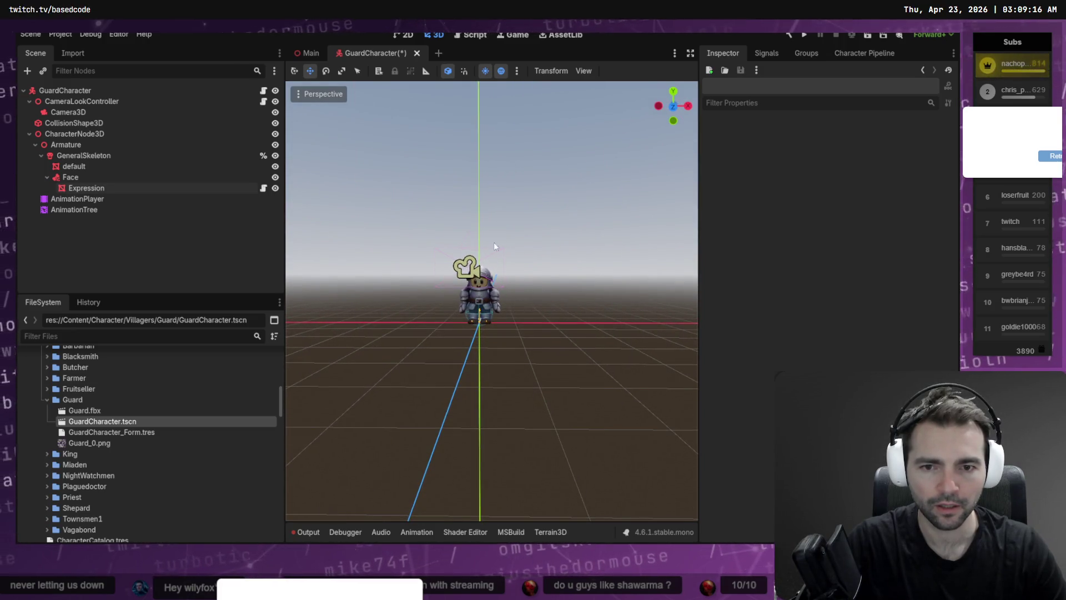
pyautogui.click(478, 280)
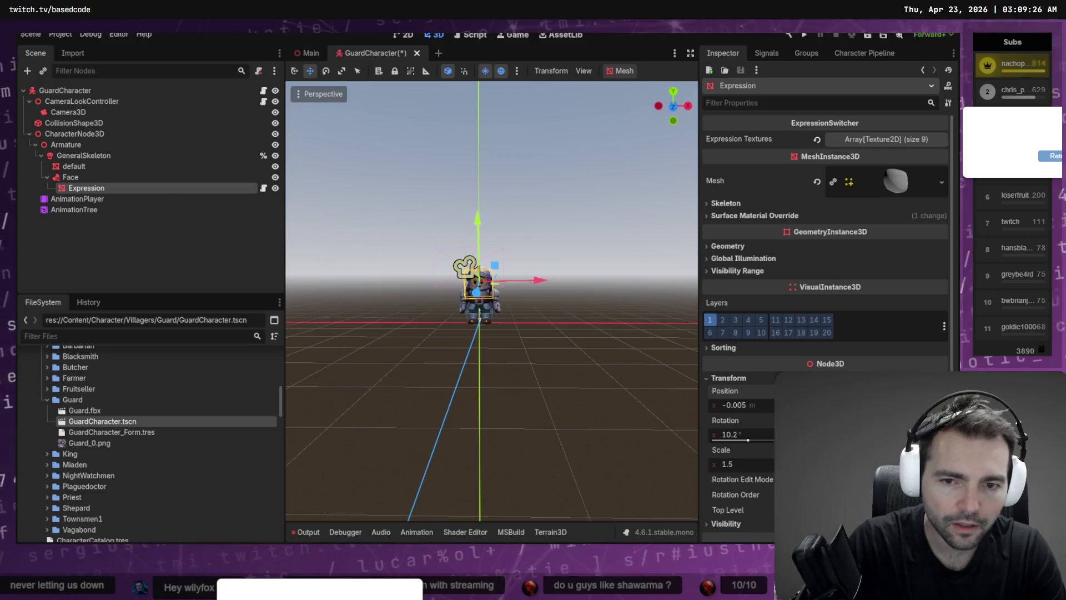
pyautogui.click(611, 273)
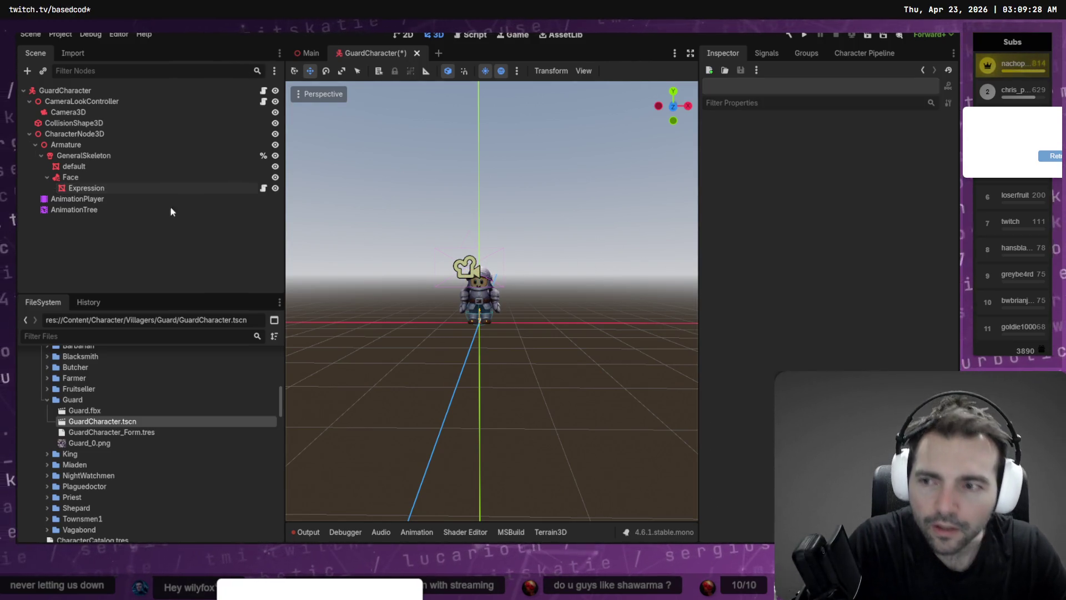
pyautogui.click(119, 188)
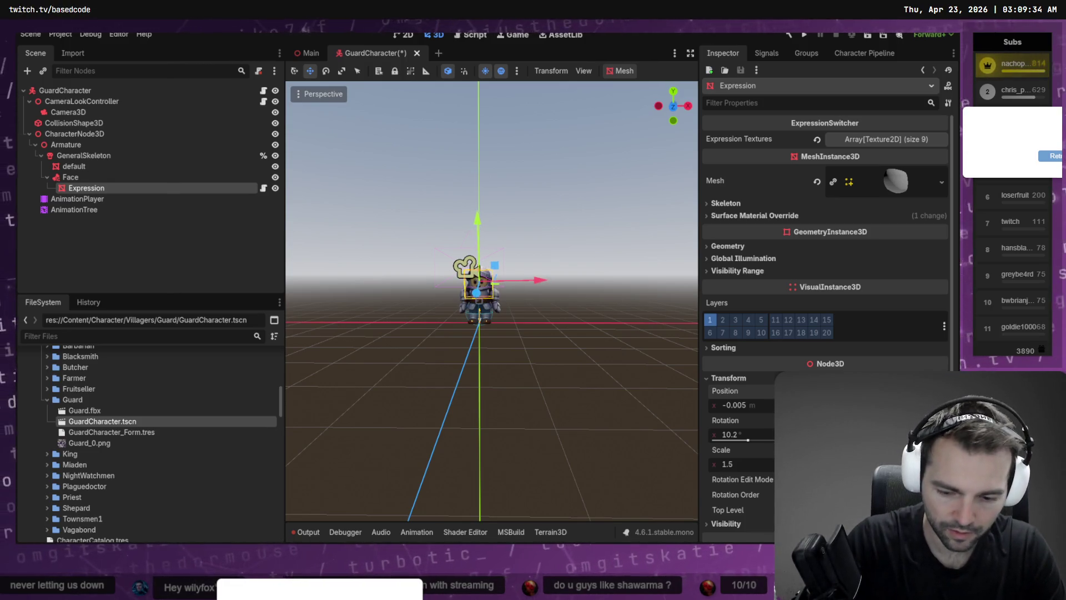
pyautogui.click(508, 181)
pyautogui.scroll(5, 535, 187)
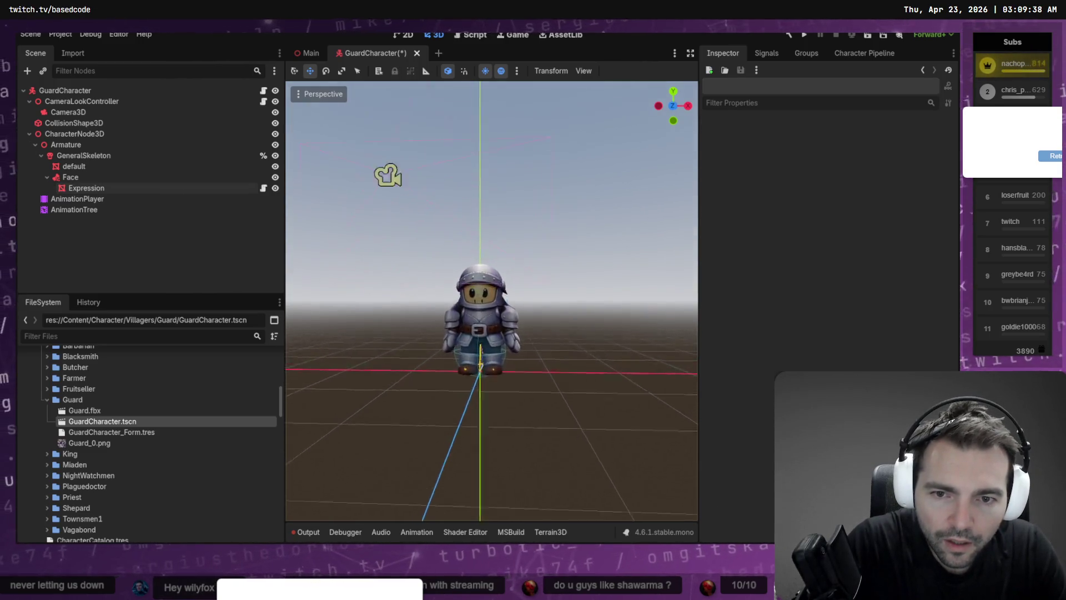
pyautogui.scroll(5, 545, 188)
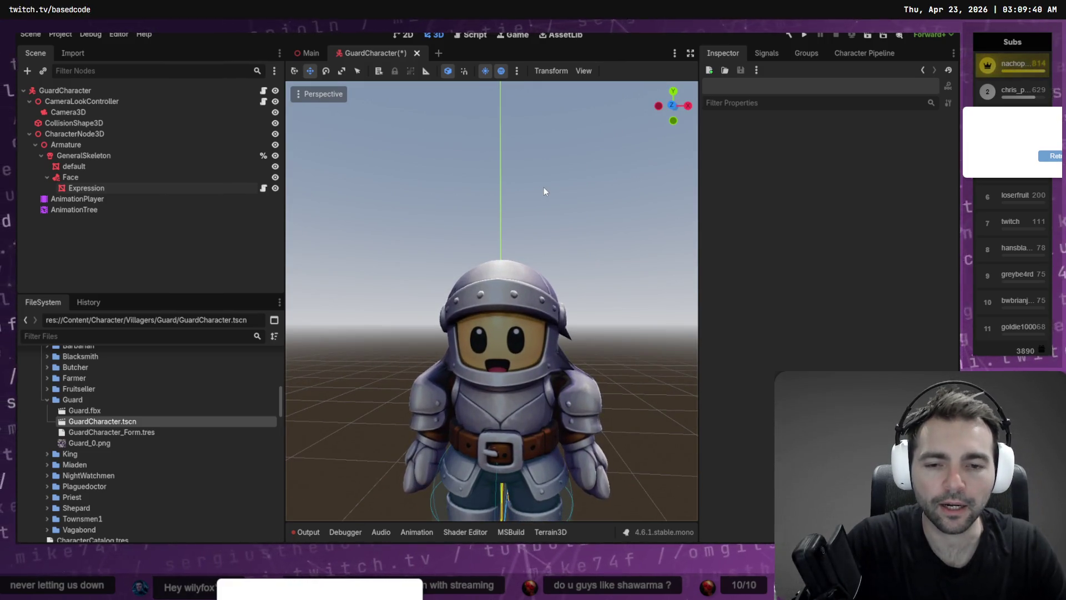
pyautogui.click(156, 188)
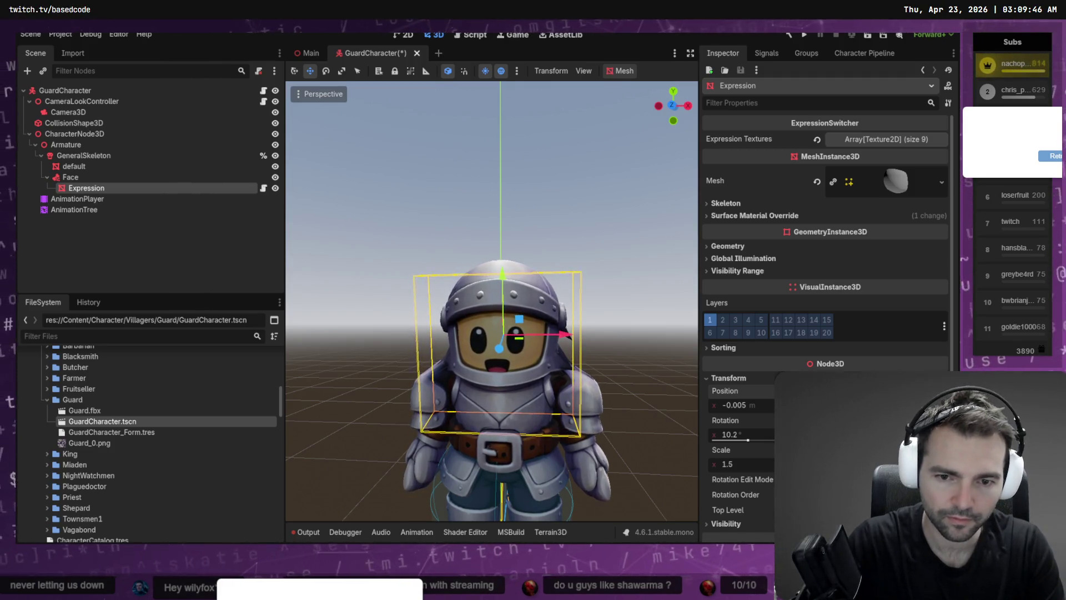
pyautogui.scroll(-6, 546, 195)
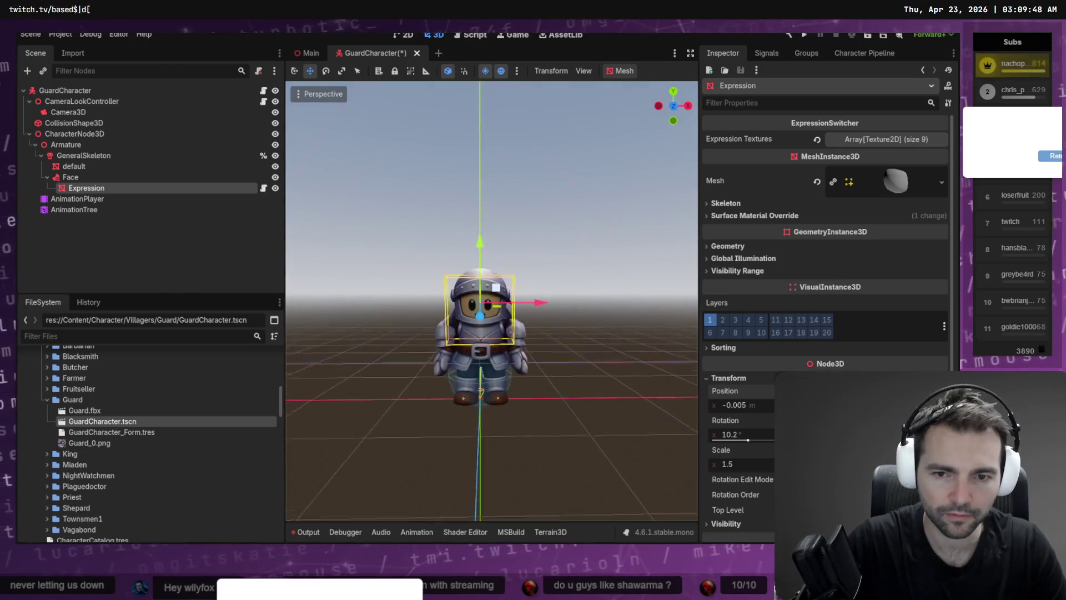
pyautogui.click(546, 196)
pyautogui.scroll(-2, 548, 193)
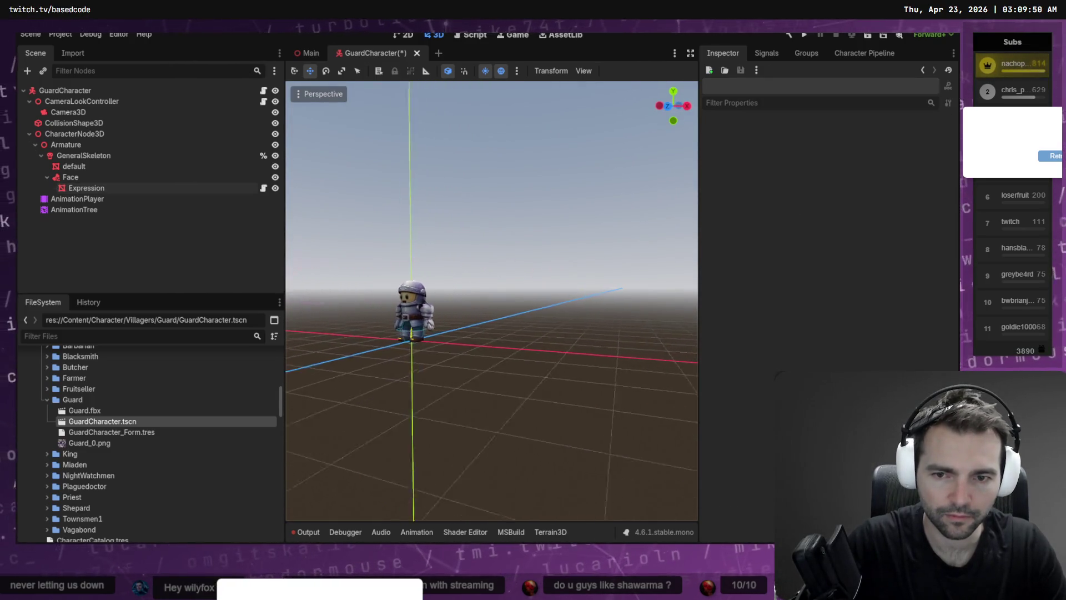
pyautogui.scroll(5, 497, 285)
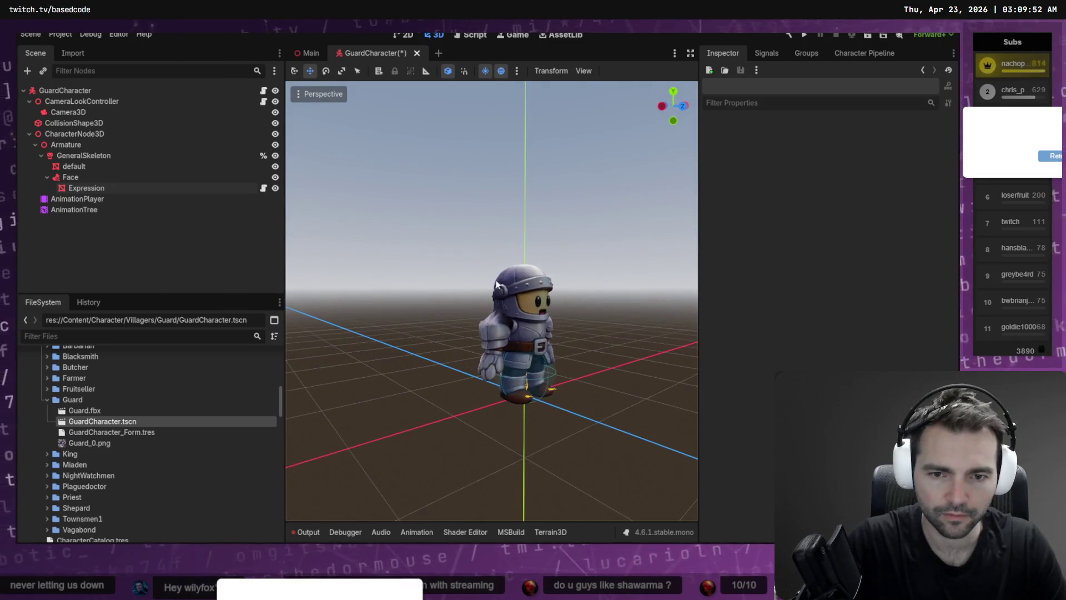
# Save GuardCharacter, then open GuardCharacter_Form.tres in the Main scene
pyautogui.hotkey('ctrl', 's')
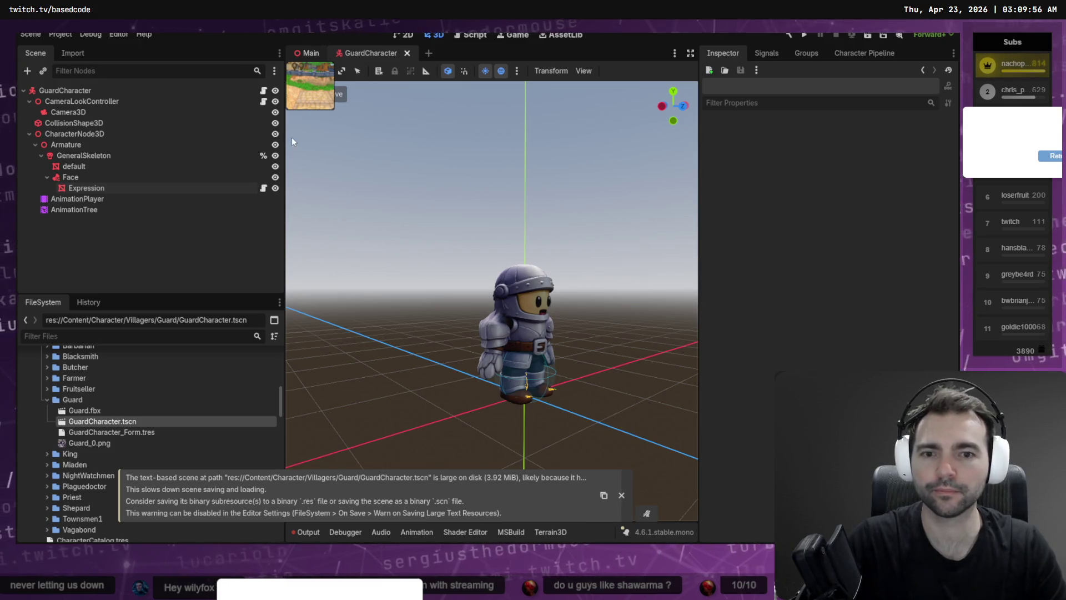
pyautogui.hotkey('ctrl', 'Tab')
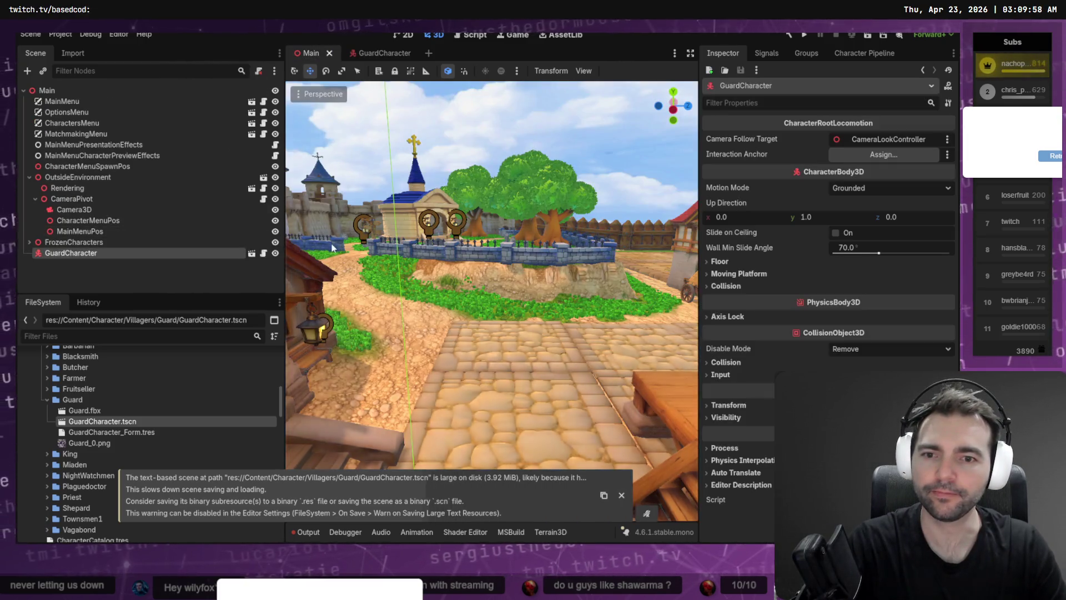
pyautogui.click(98, 432)
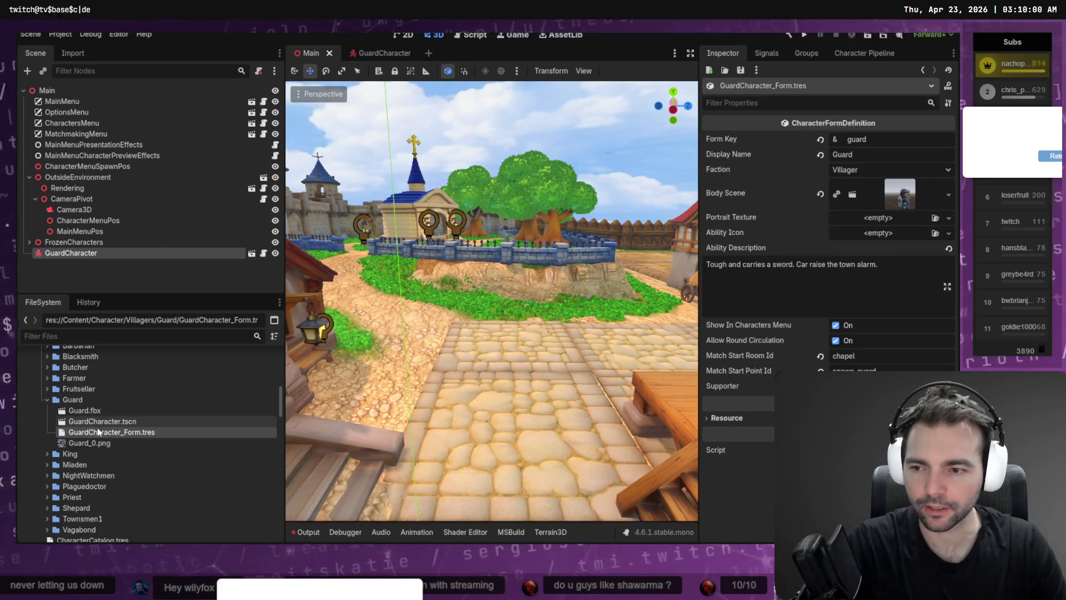
# Capture the Guard portrait in the Character Pipeline wizard's Portrait phase
pyautogui.click(847, 53)
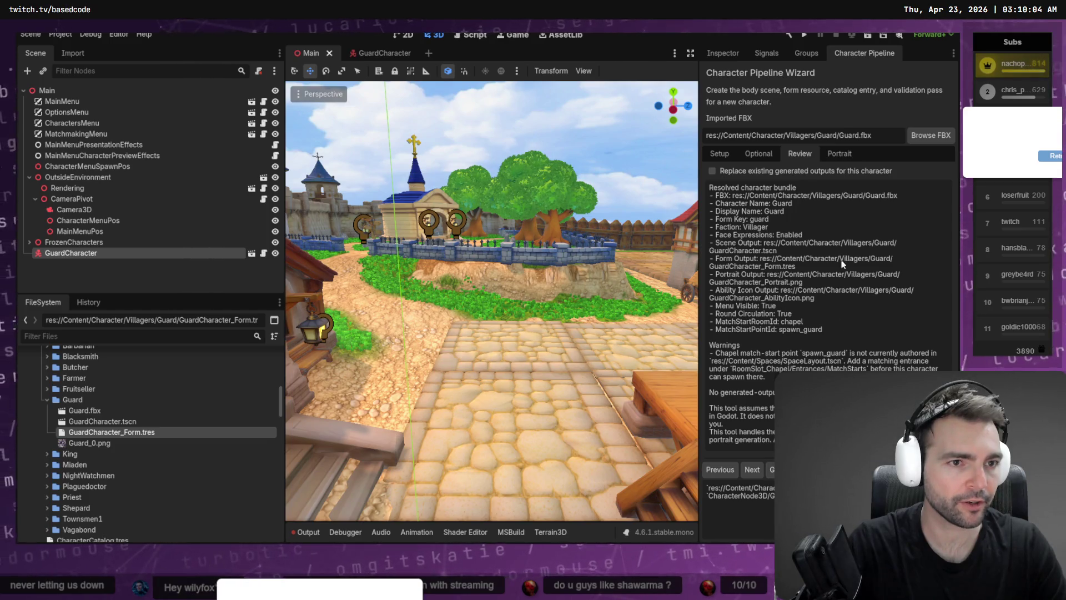
pyautogui.click(839, 155)
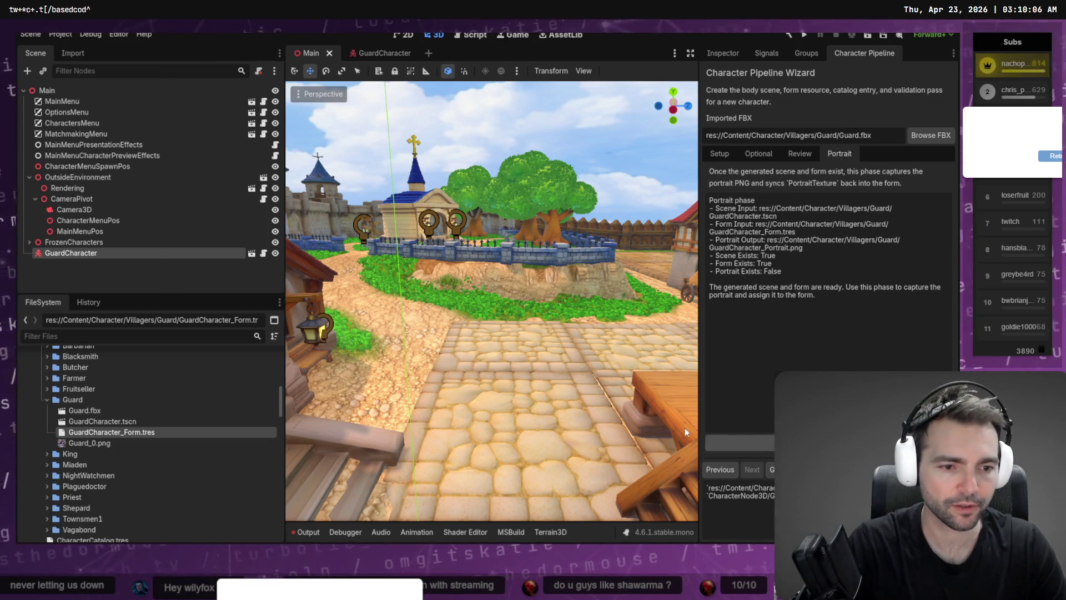
pyautogui.click(727, 443)
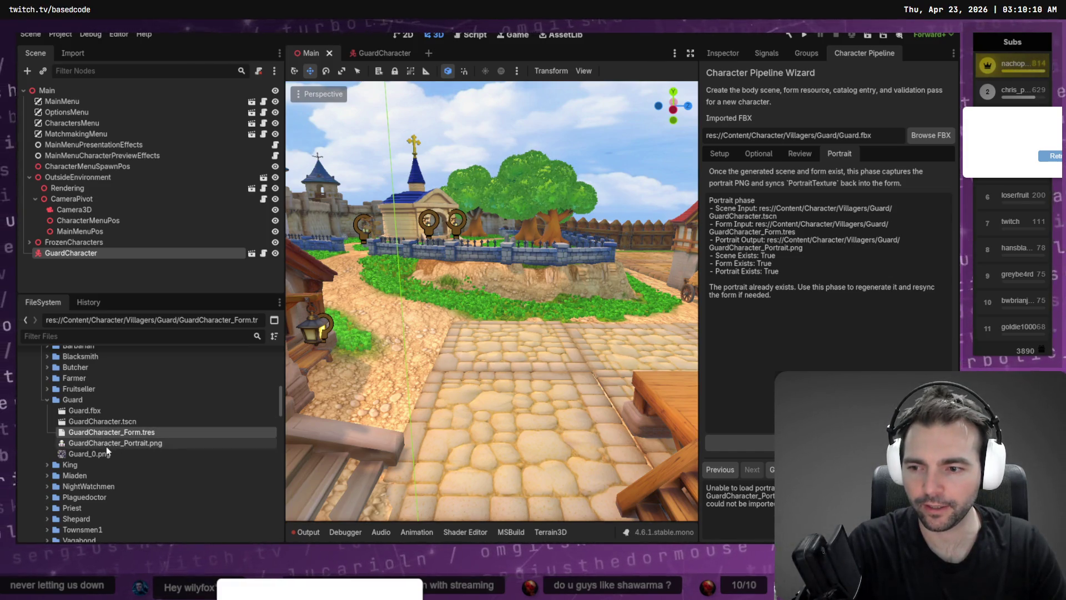
# Assign GuardCharacter_Portrait.png as the form's Portrait Texture, save, and run the game
pyautogui.click(713, 57)
pyautogui.moveTo(128, 443); pyautogui.dragTo(147, 444)
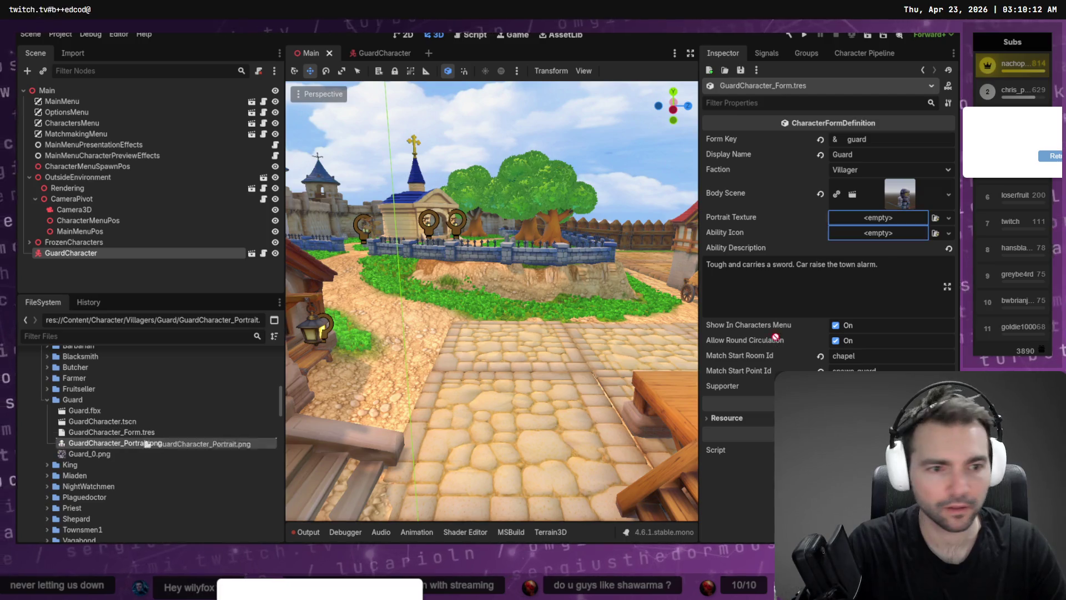
pyautogui.moveTo(877, 220); pyautogui.dragTo(877, 221)
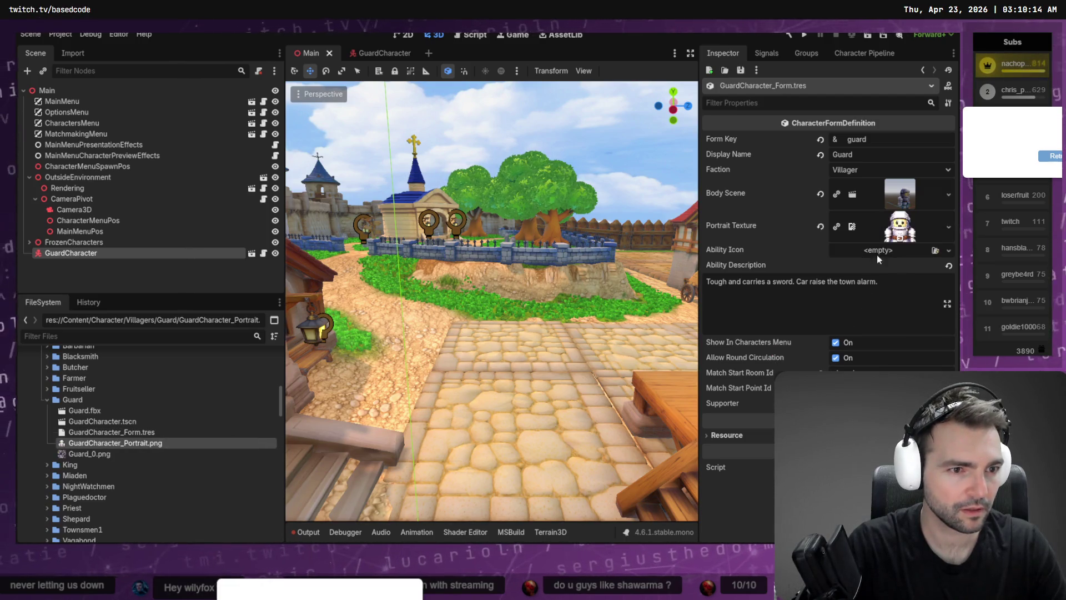
pyautogui.hotkey('ctrl', 's')
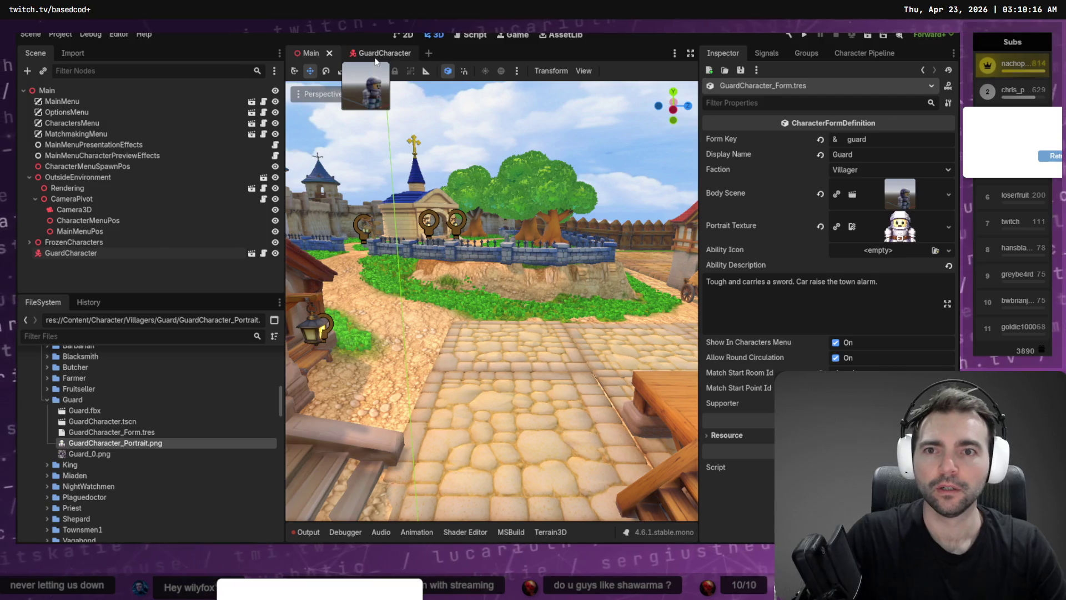
pyautogui.press('F5')
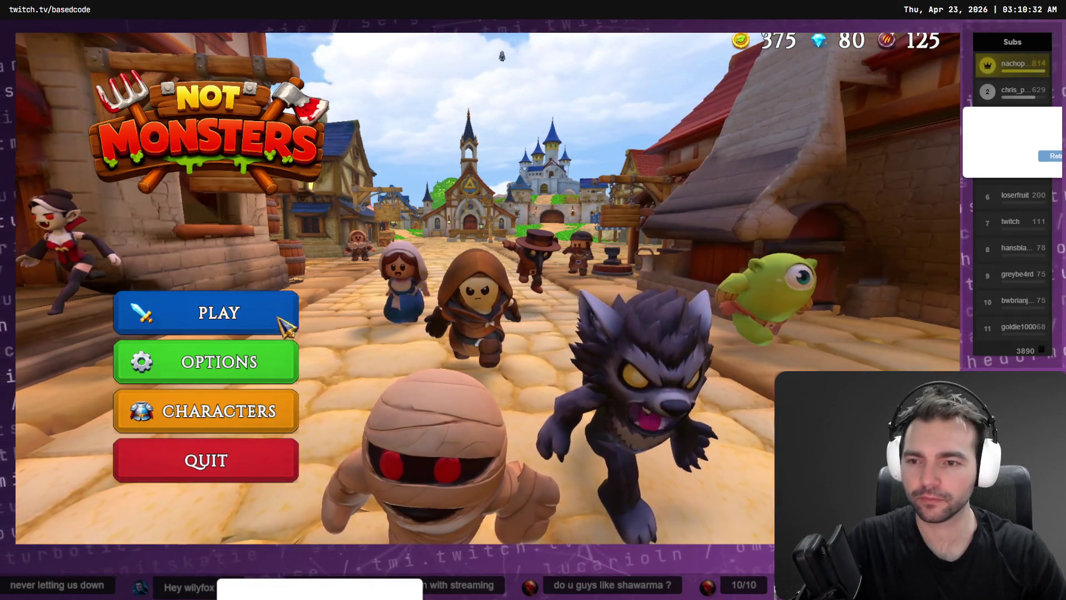
# Host a game lobby and select the Guard from the Villagers character list
pyautogui.click(261, 313)
pyautogui.click(477, 362)
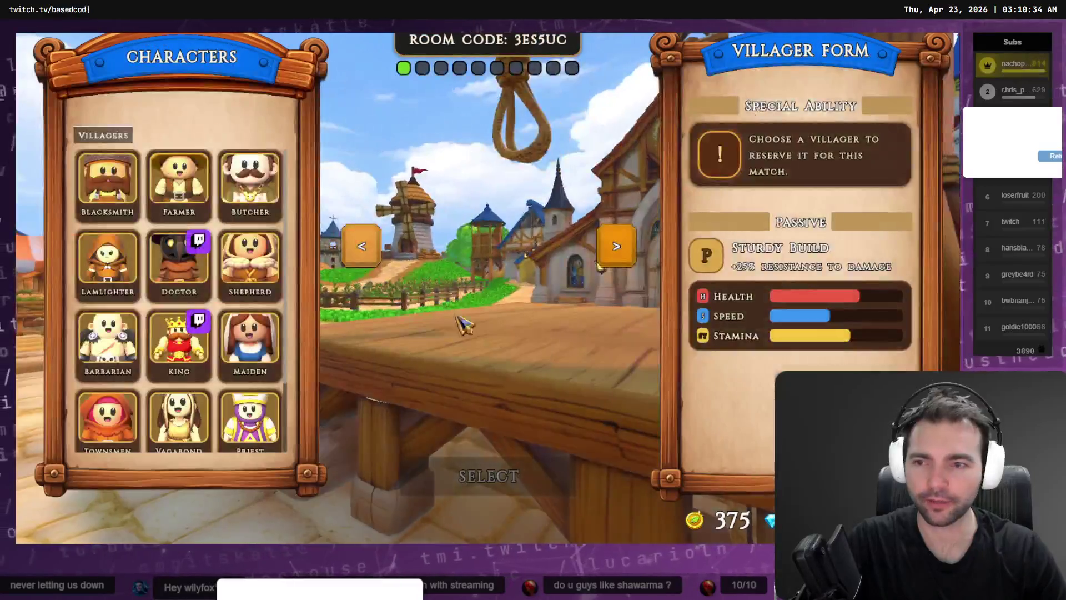
pyautogui.scroll(-3, 281, 400)
pyautogui.click(250, 413)
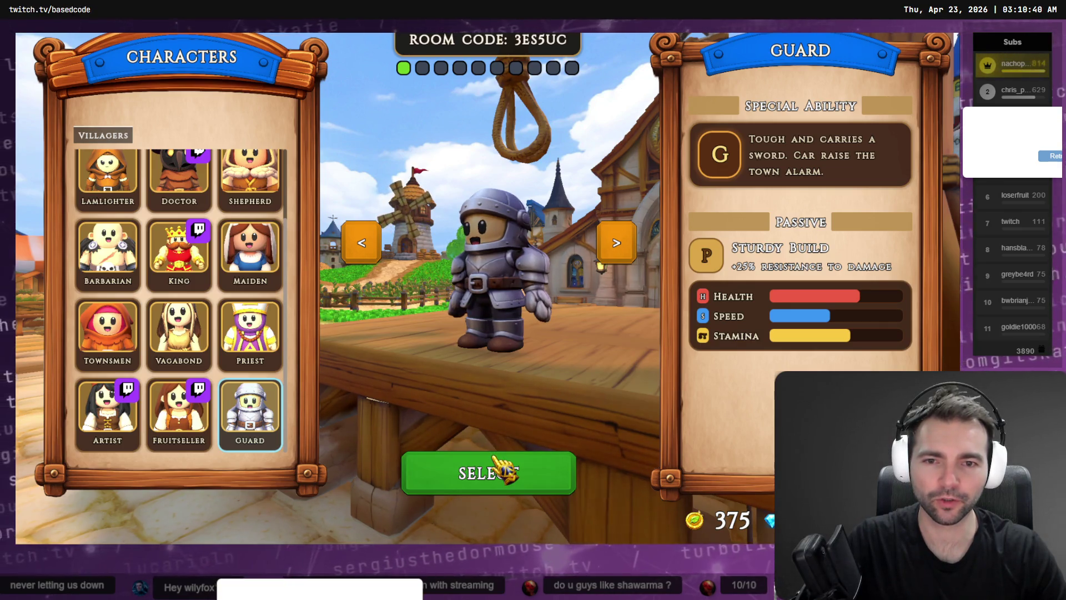
pyautogui.click(503, 469)
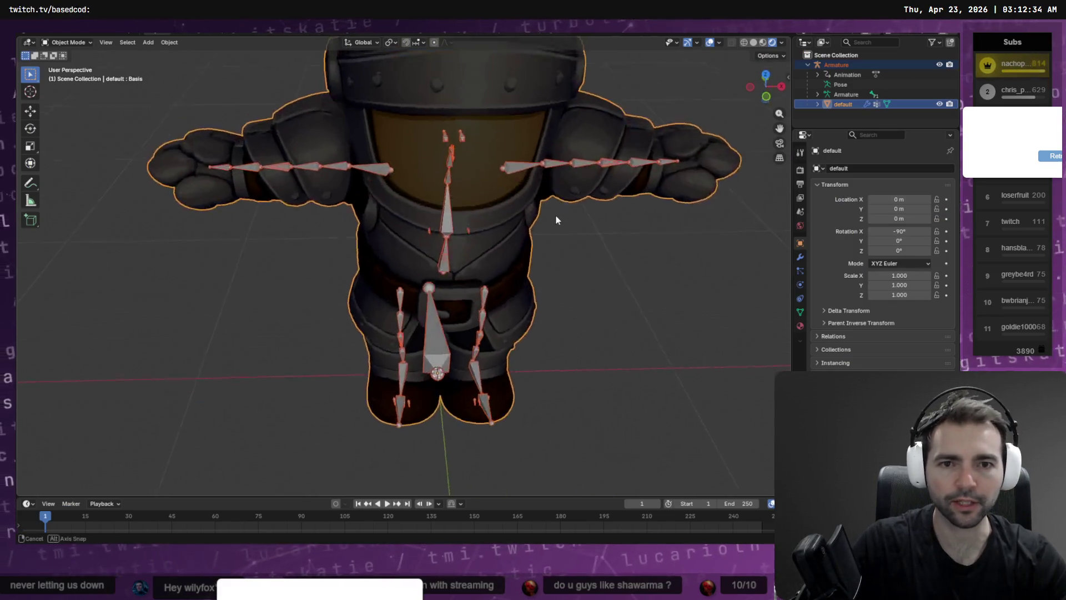
# Apply Shade Auto Smooth to the Guard mesh and enter Edit Mode
pyautogui.rightClick(561, 100)
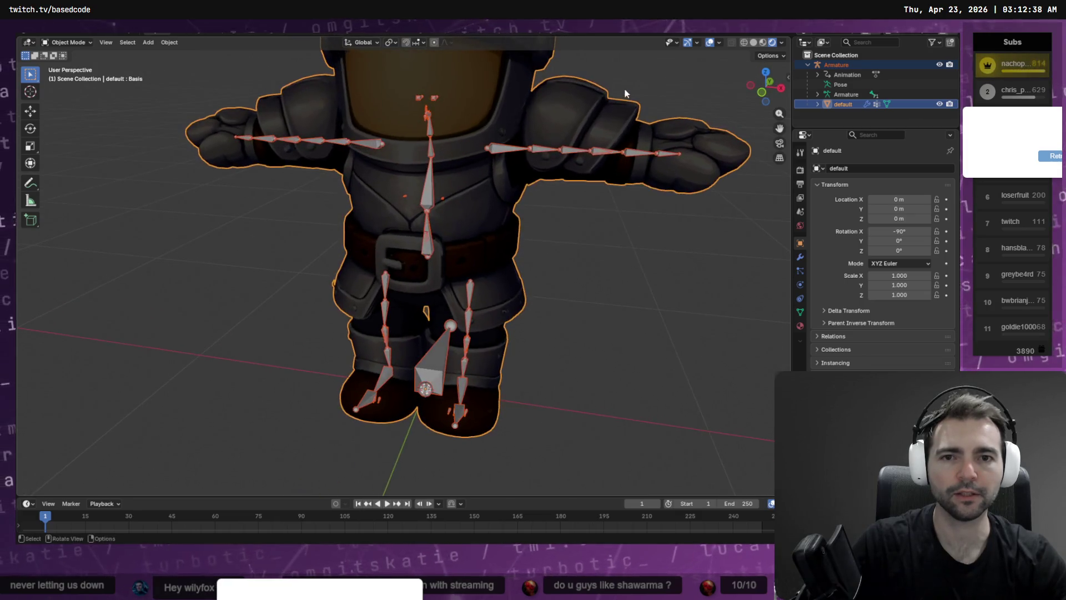
pyautogui.click(546, 95)
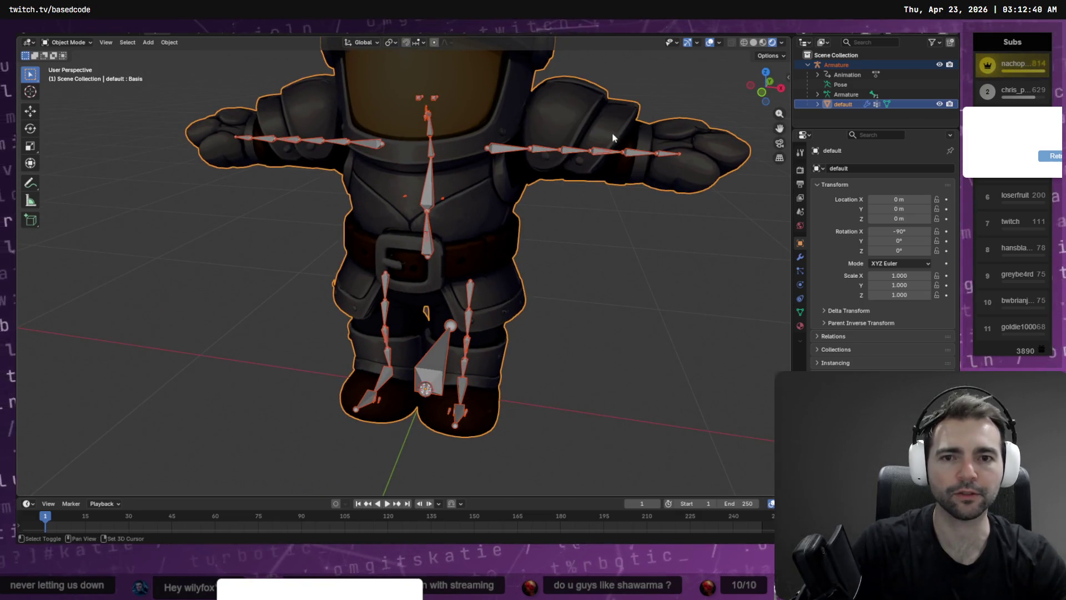
pyautogui.press('Tab')
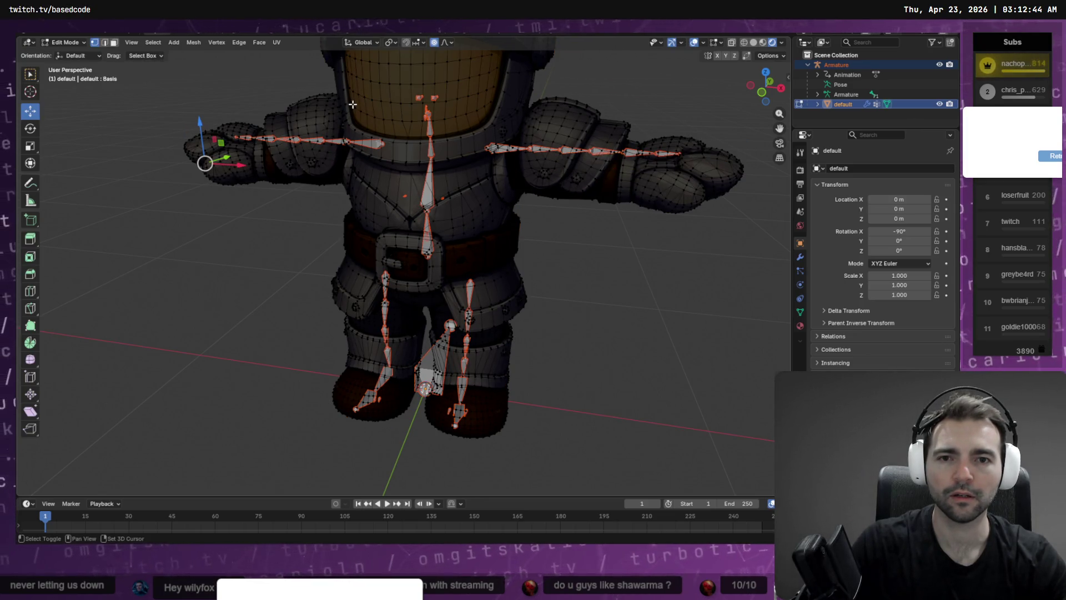
# Fly through the view to inspect the shoulder and belt armature bones
pyautogui.hotkey('shift', '`')
pyautogui.press('w')
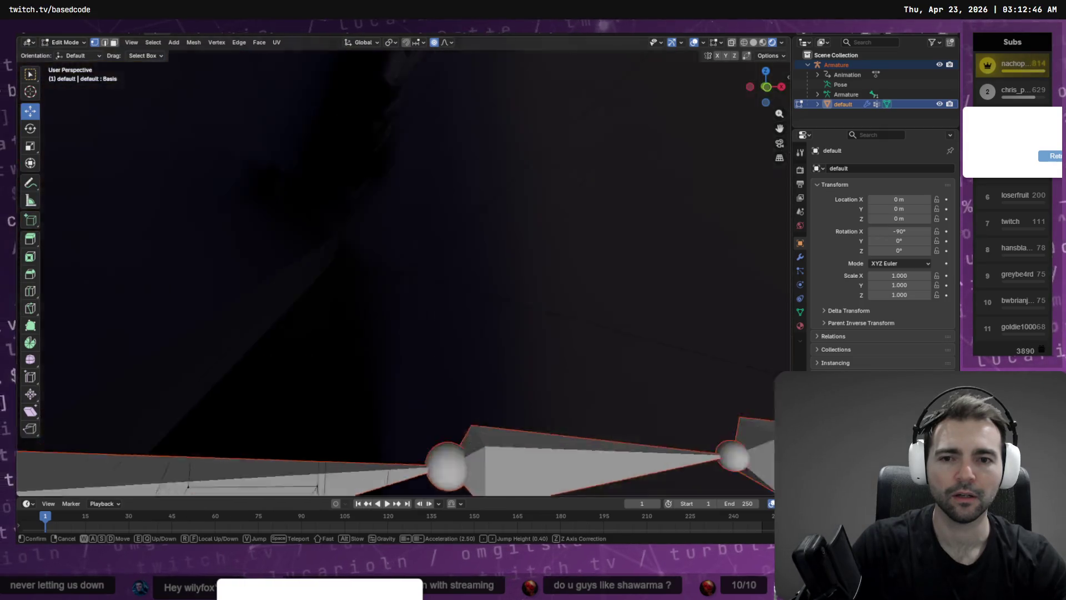
pyautogui.press('s')
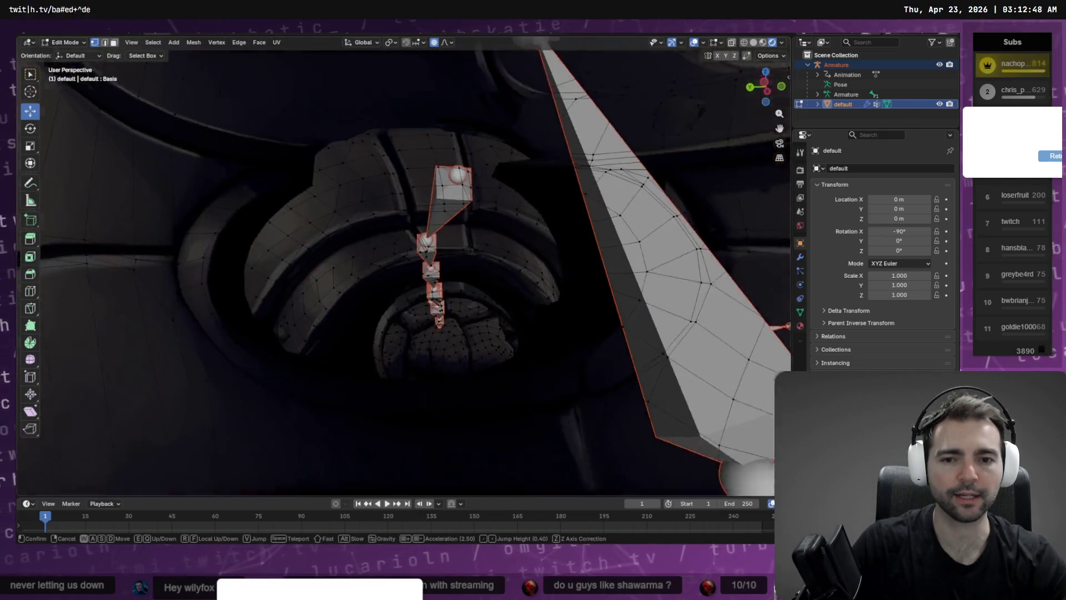
pyautogui.press('w')
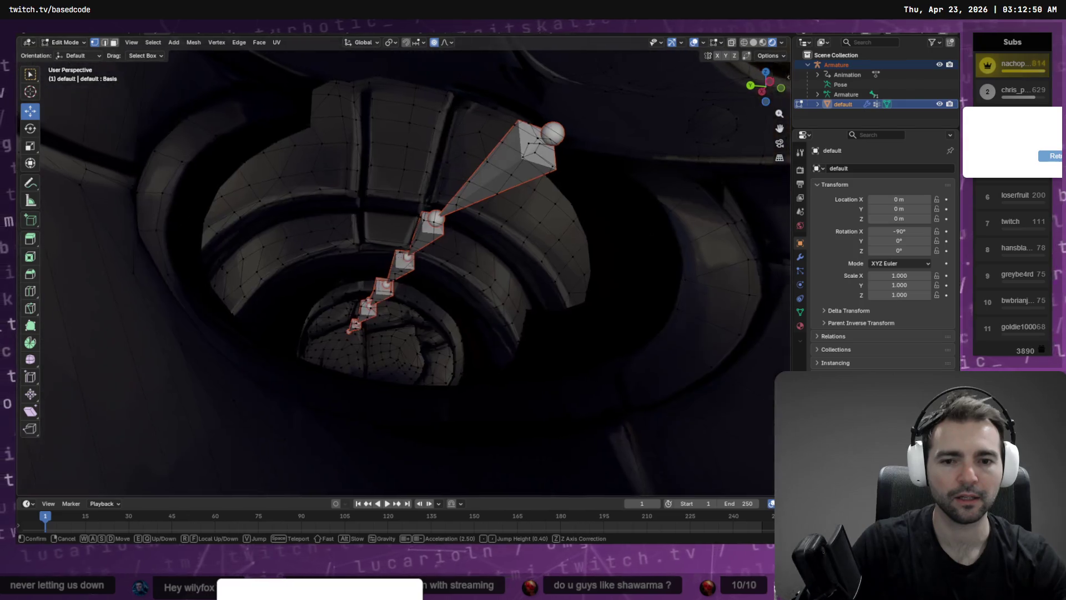
pyautogui.press('w')
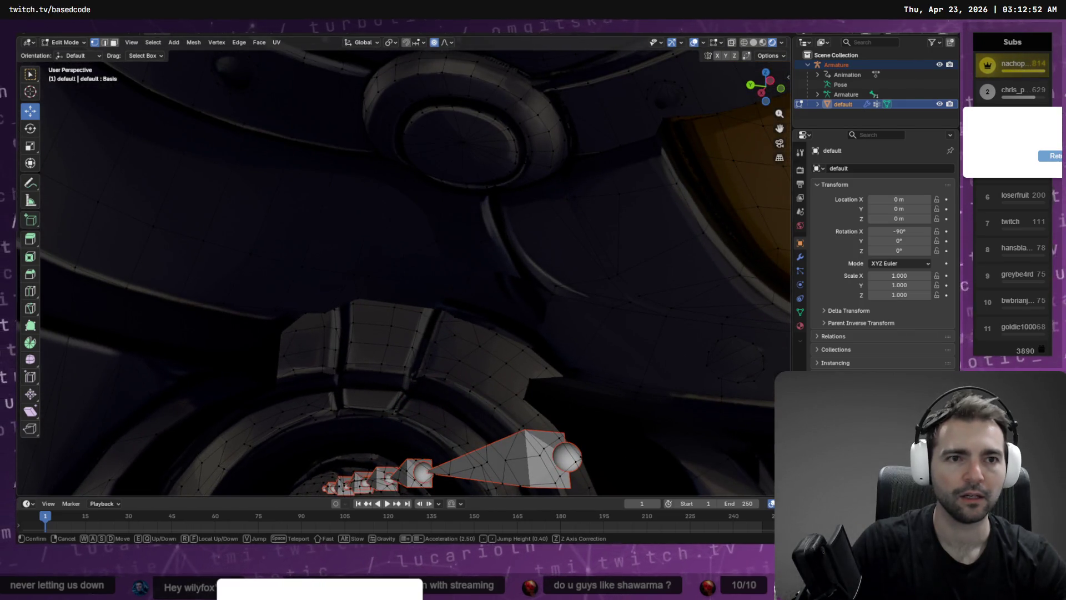
pyautogui.press('Escape')
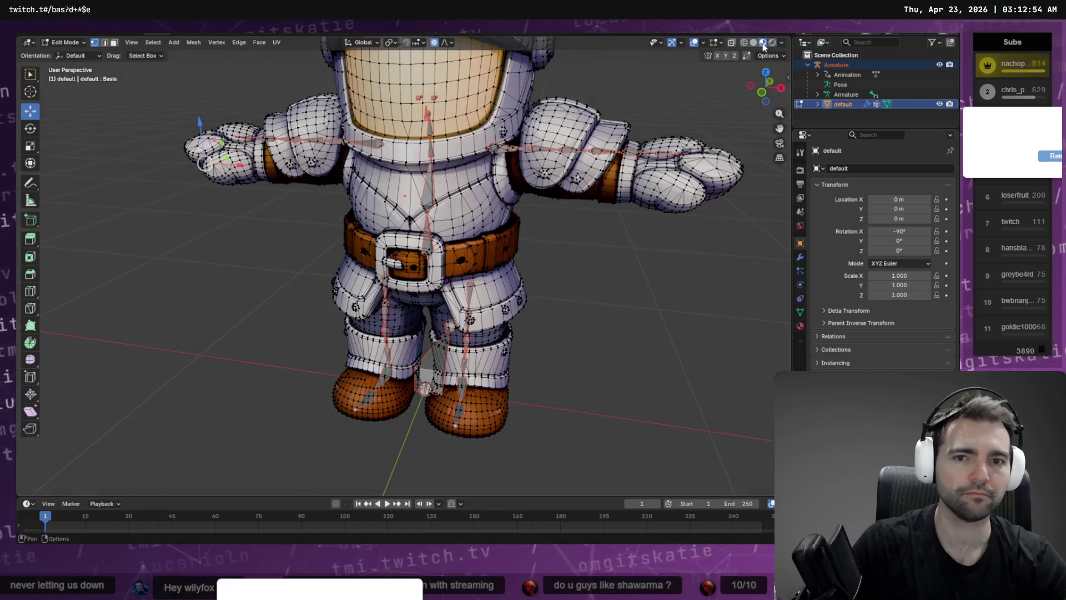
pyautogui.hotkey('shift', '`')
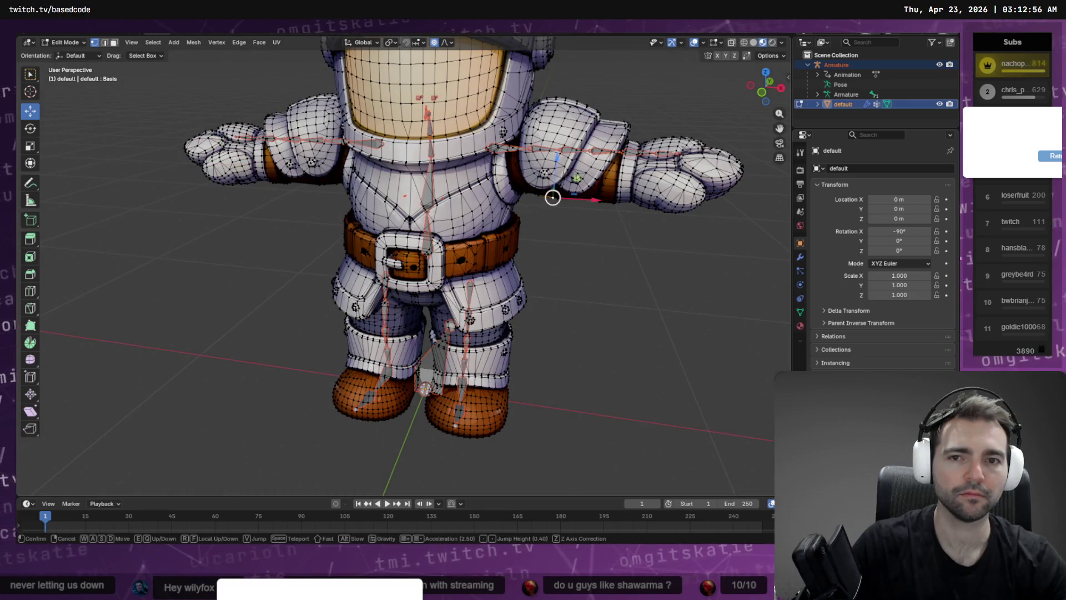
pyautogui.press('w')
pyautogui.press('w')
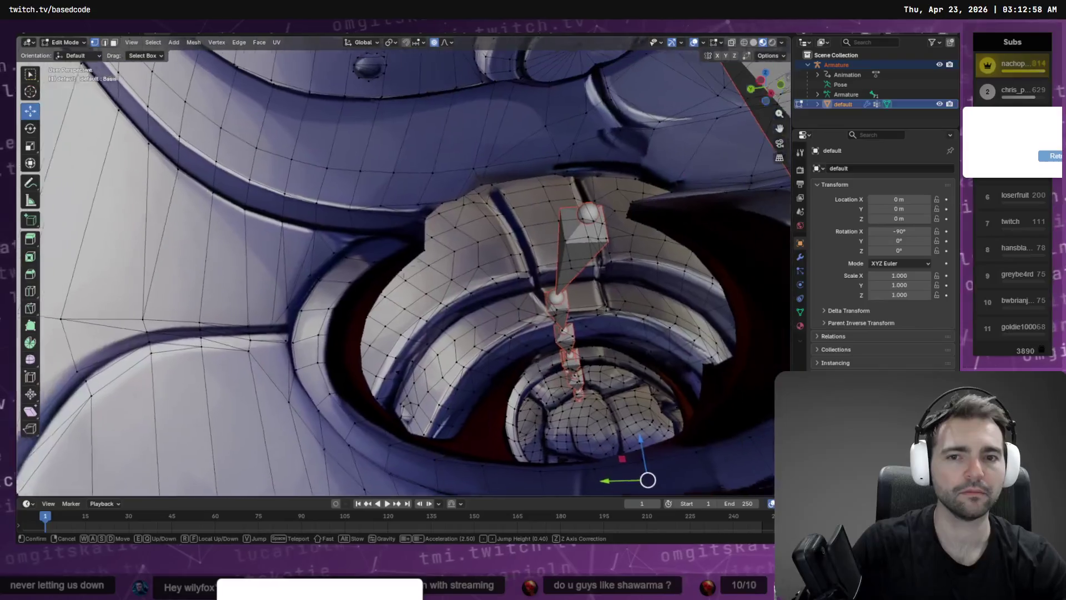
pyautogui.press('w')
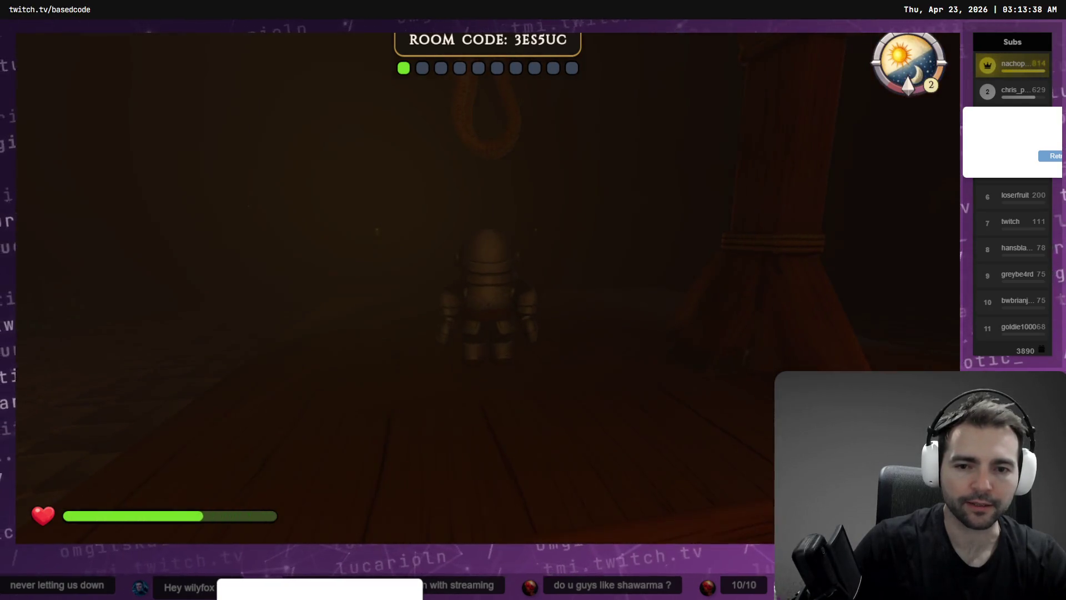
# Quit the running Not Monsters game and return to the full character view
pyautogui.press('Escape')
pyautogui.click(516, 359)
pyautogui.click(451, 325)
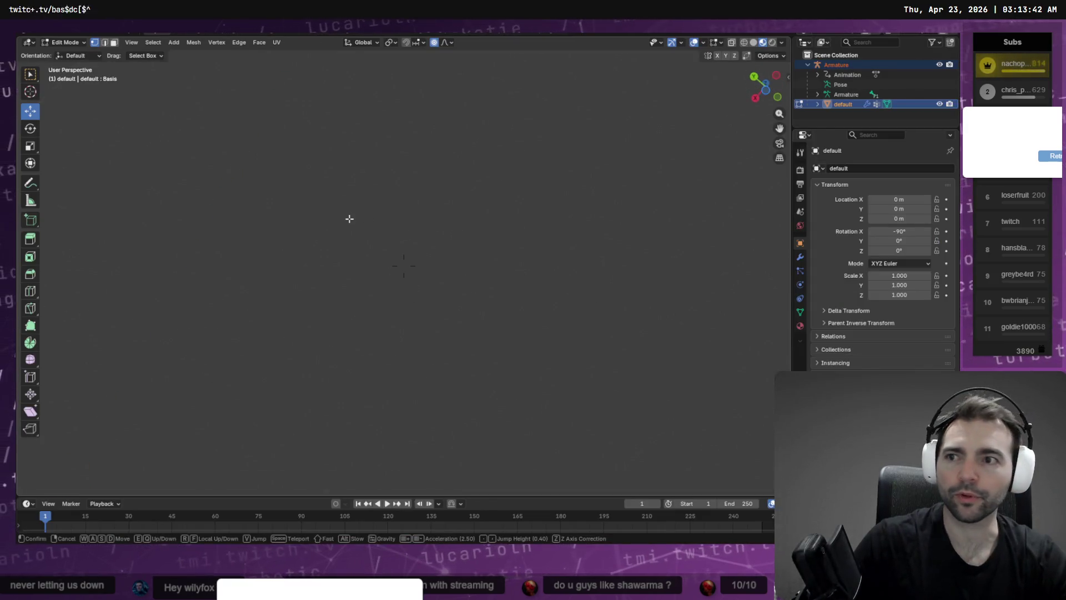
pyautogui.press('Escape')
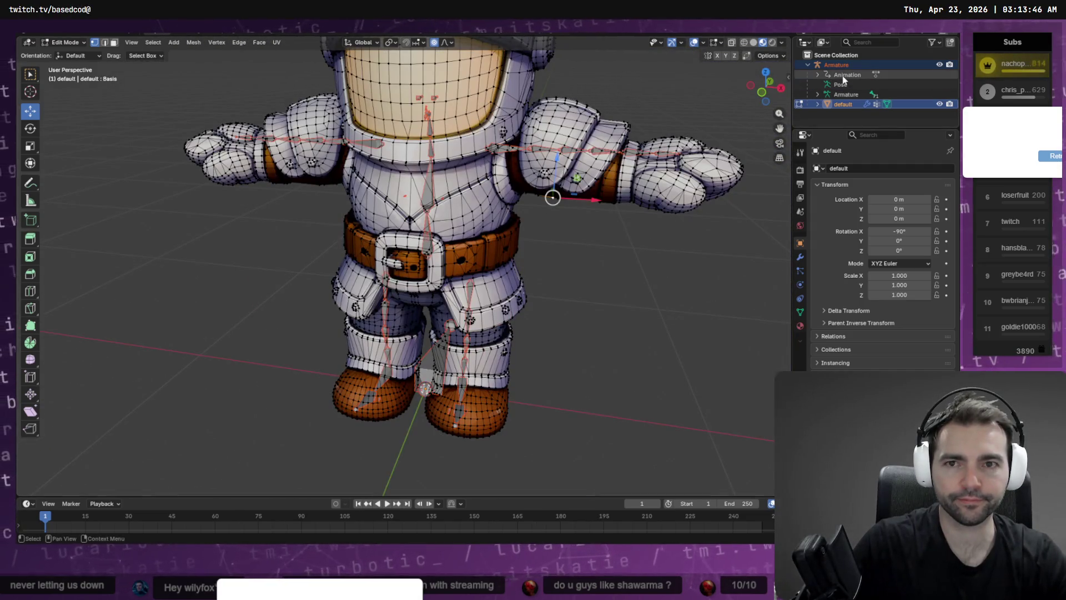
# Save the scene as Guard.blend in the _To Process/Guard folder
pyautogui.press('F4')
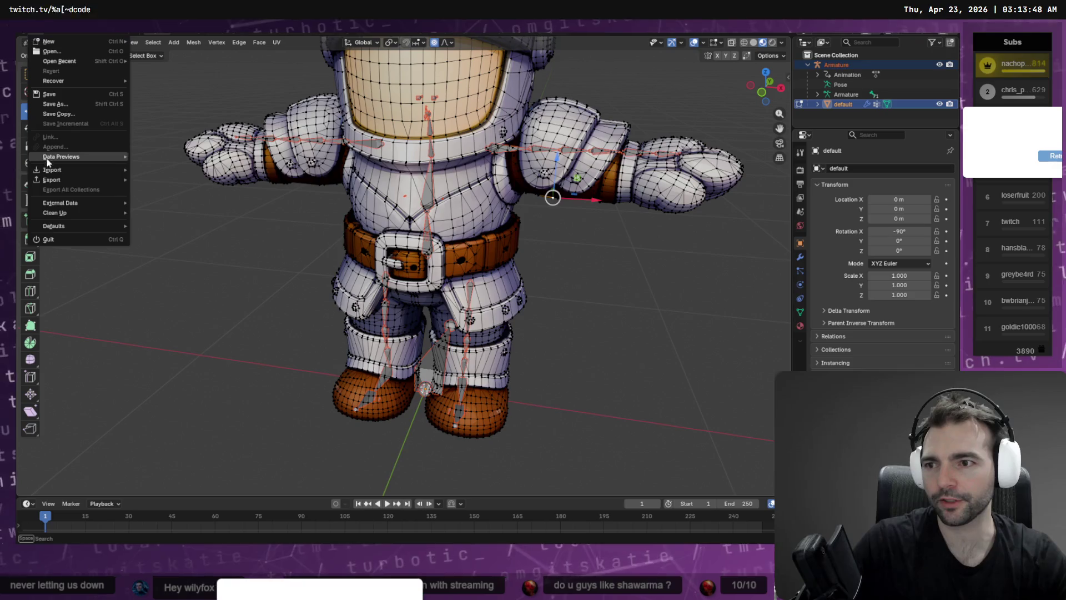
pyautogui.click(89, 105)
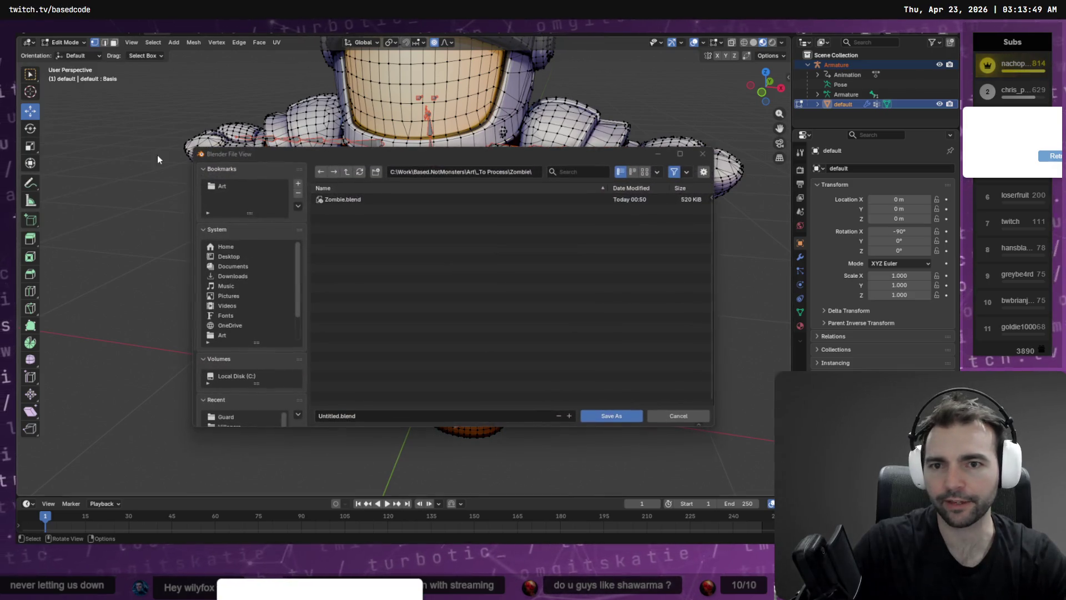
pyautogui.click(347, 172)
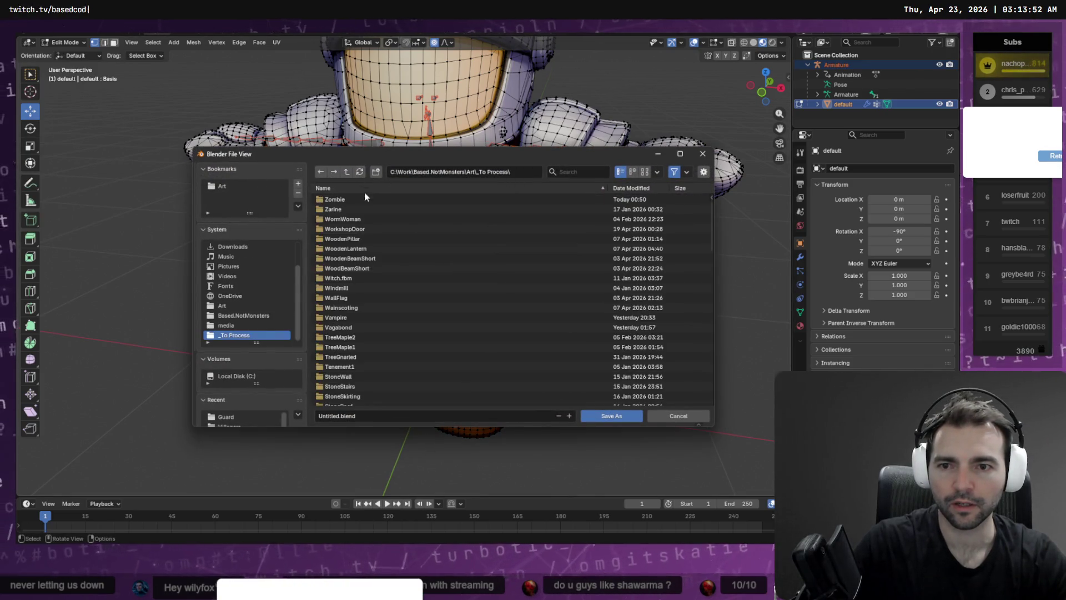
pyautogui.click(398, 269)
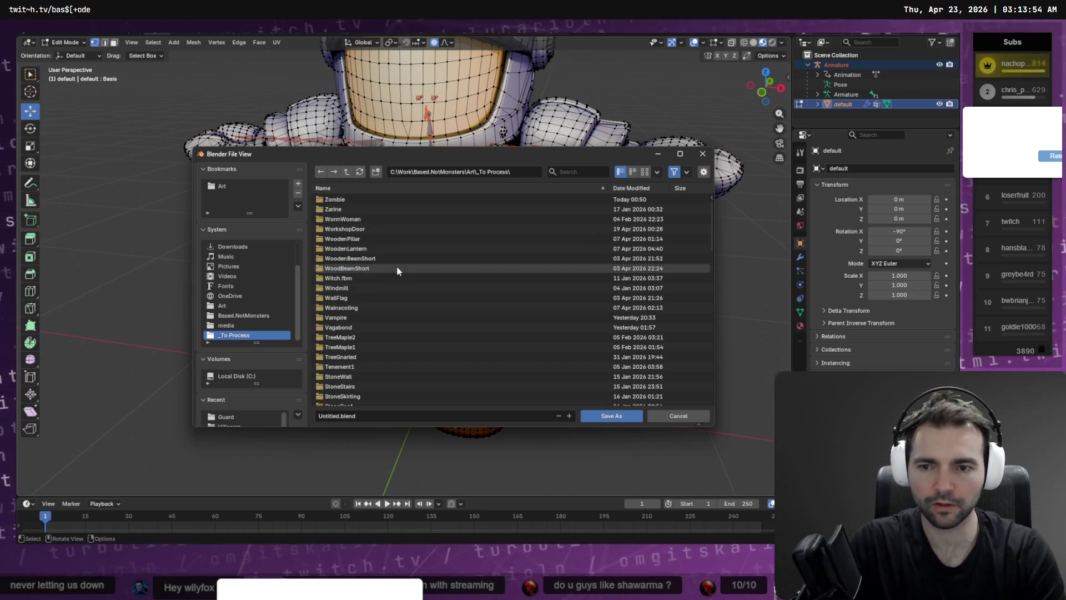
pyautogui.moveTo(383, 288); pyautogui.dragTo(383, 300)
pyautogui.scroll(-20, 382, 295)
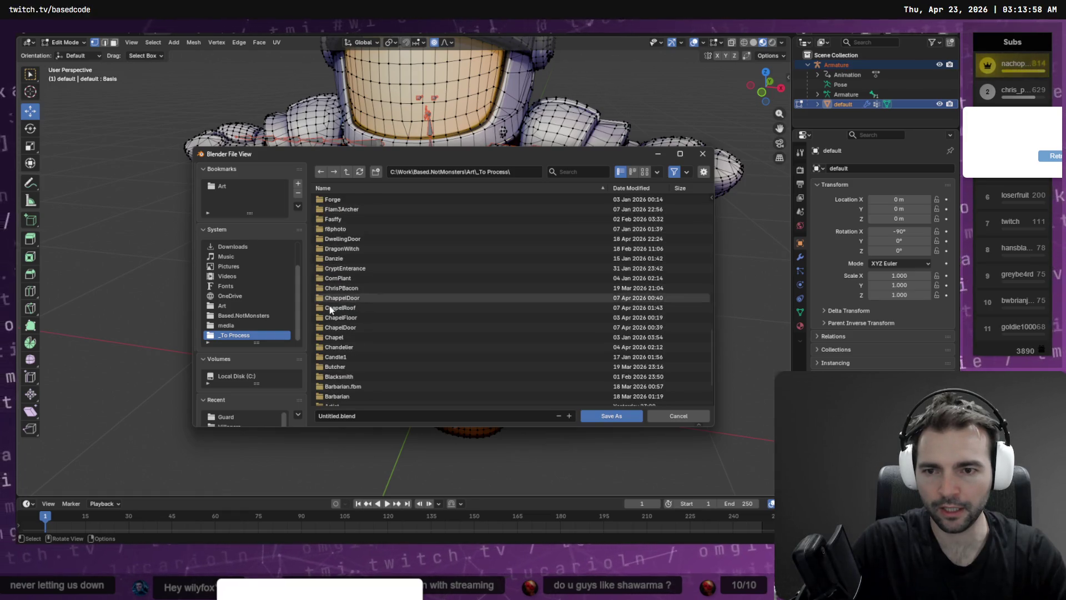
pyautogui.scroll(3, 341, 369)
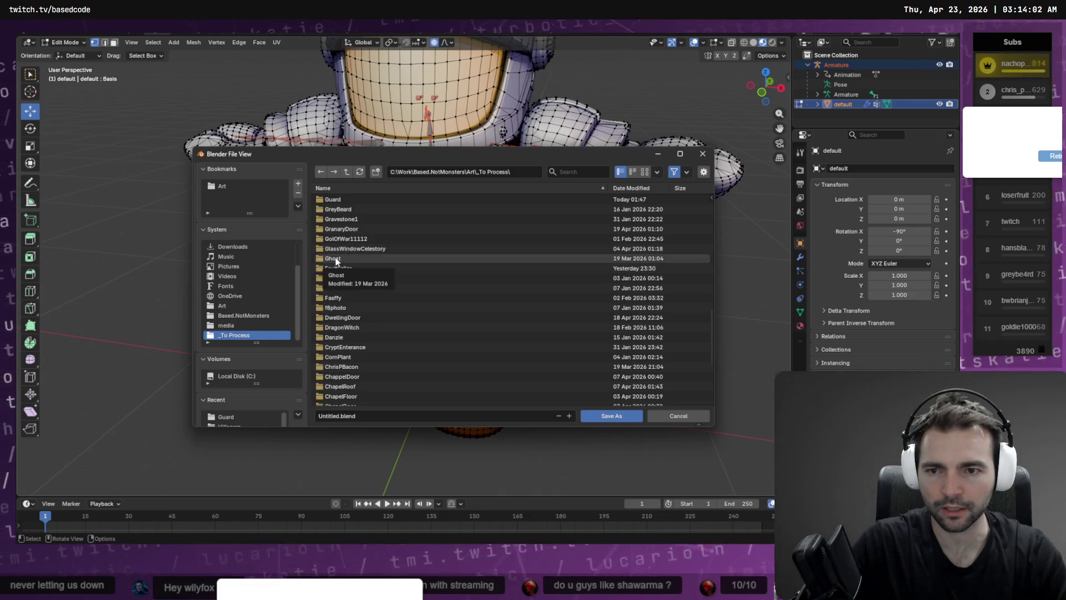
pyautogui.doubleClick(334, 199)
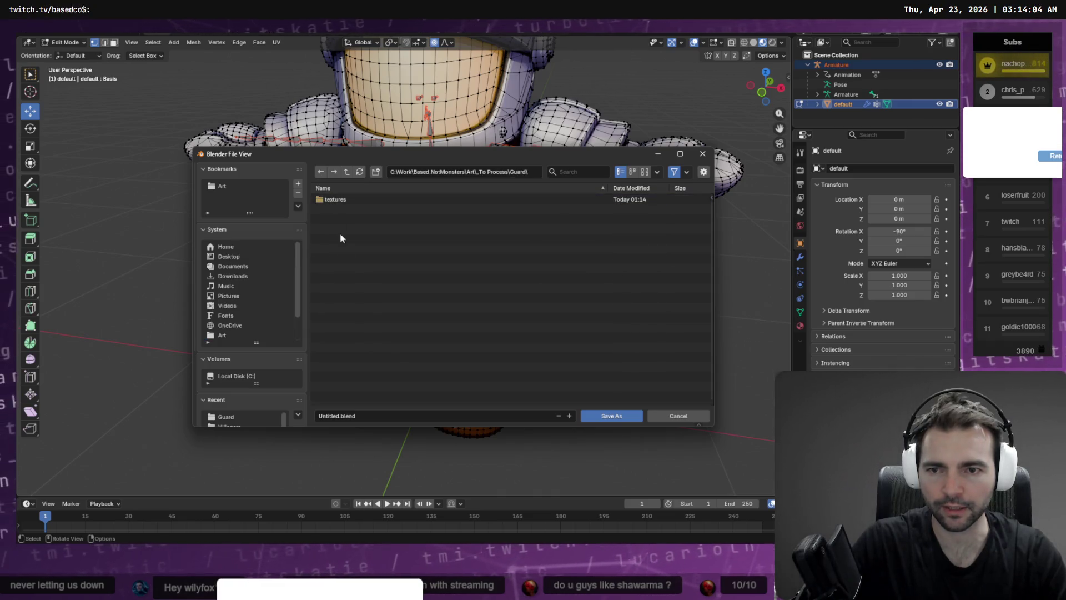
pyautogui.click(373, 416)
pyautogui.write('Guard')
pyautogui.press('Return')
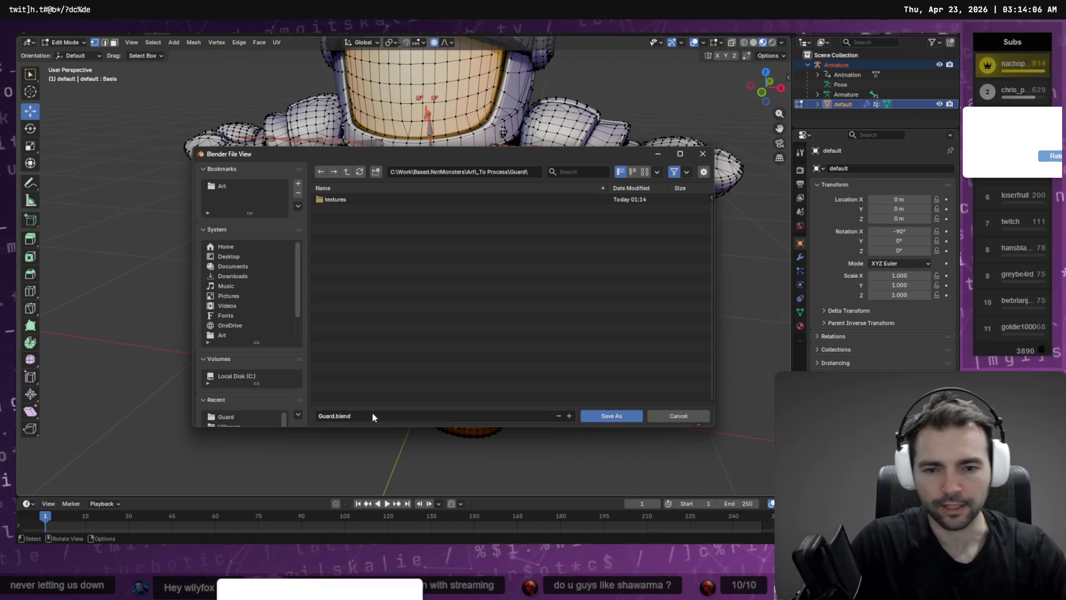
pyautogui.click(631, 417)
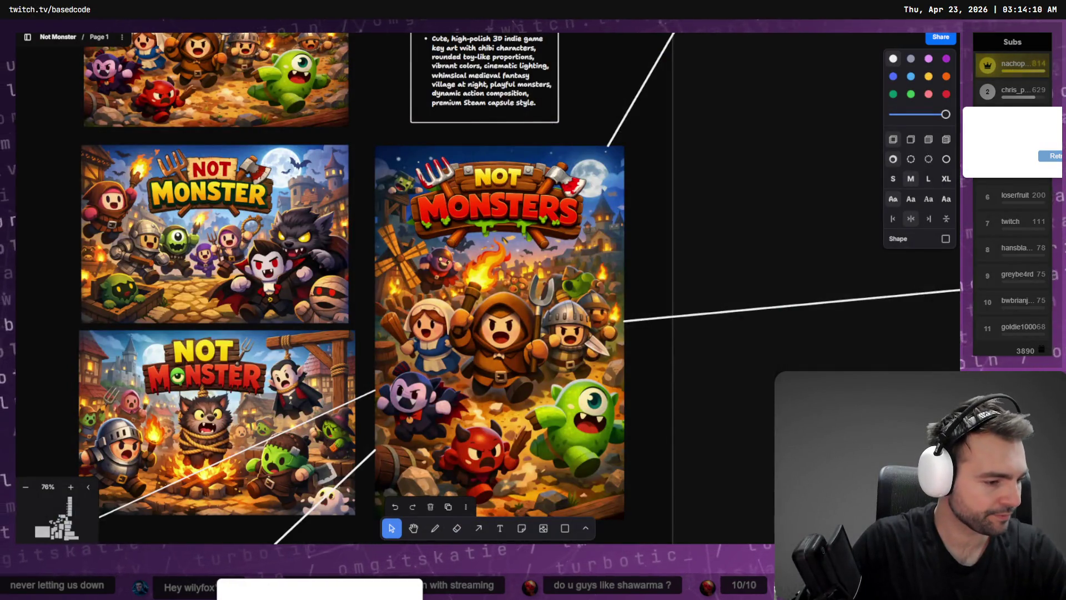
# Stage the Guard folder, CharacterCatalog.tres and ArtTests.tscn, then review Main.tscn's staged diff
pyautogui.hotkey('alt', 'Tab')
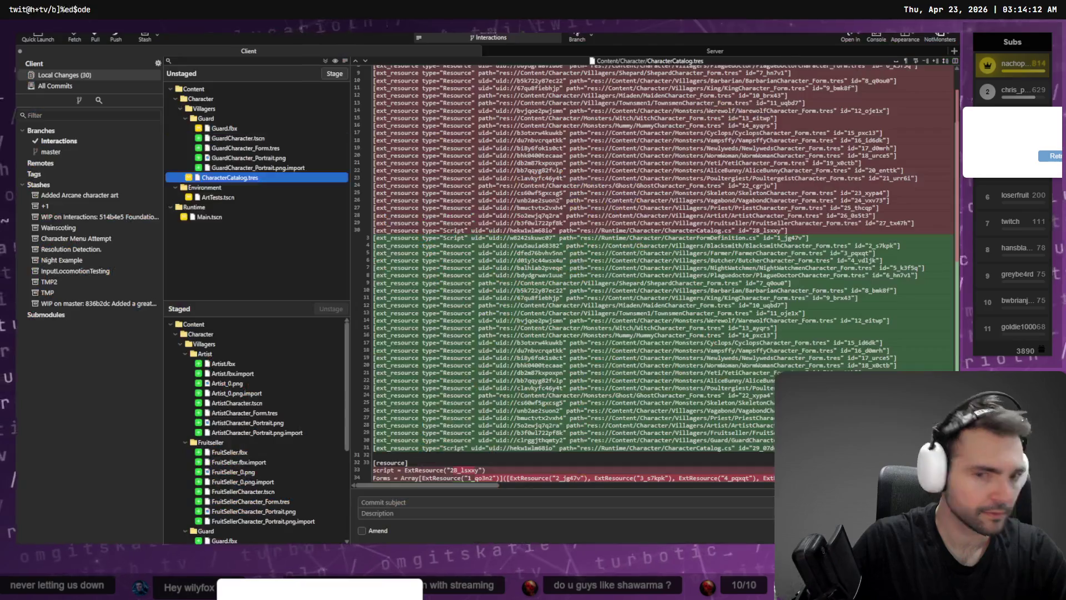
pyautogui.click(206, 118)
pyautogui.click(334, 74)
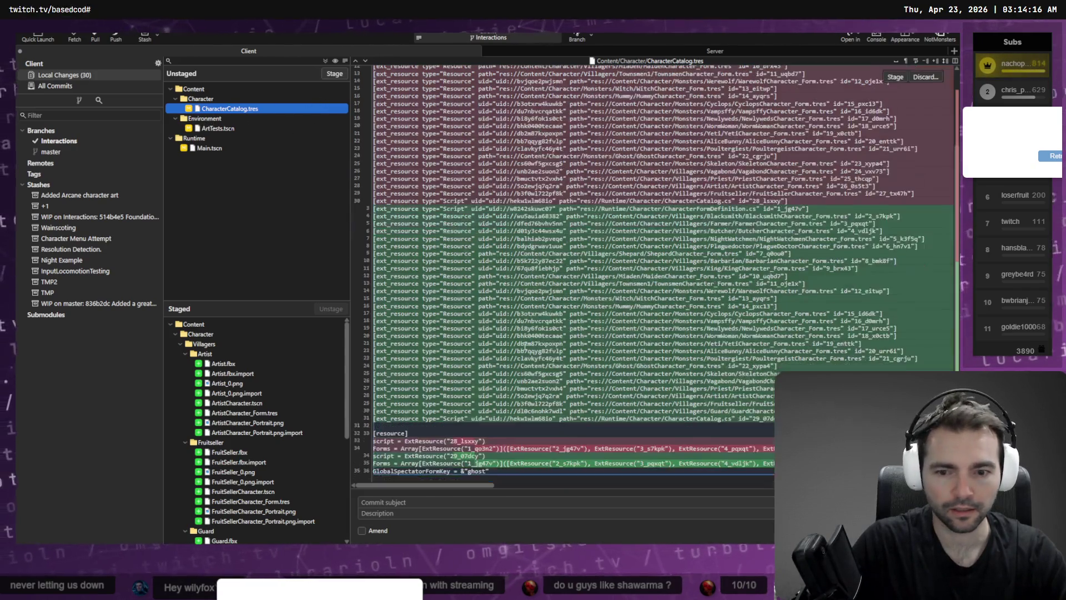
pyautogui.click(335, 74)
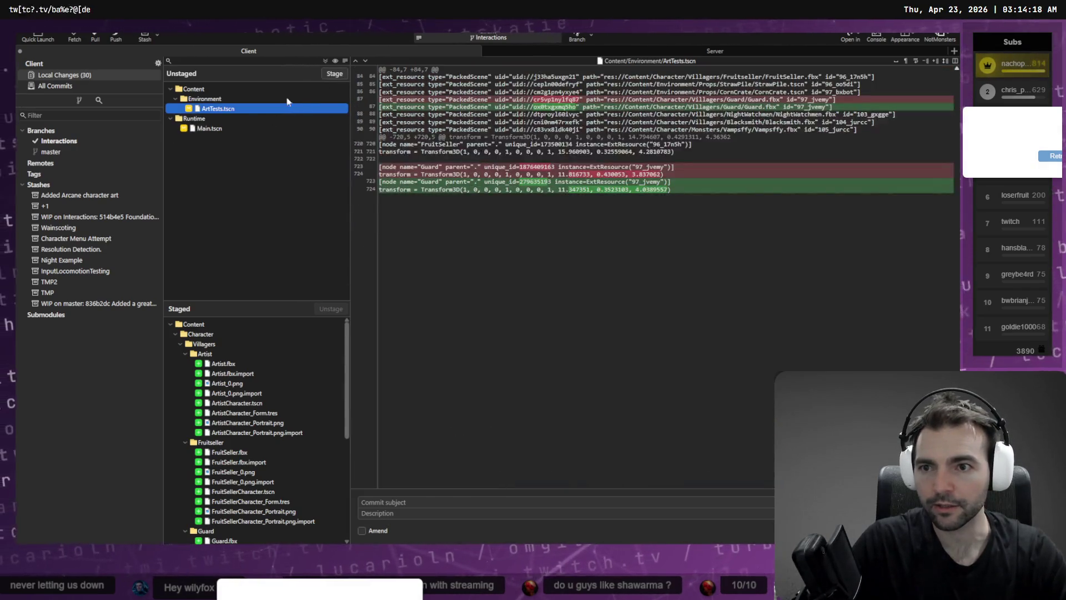
pyautogui.click(335, 74)
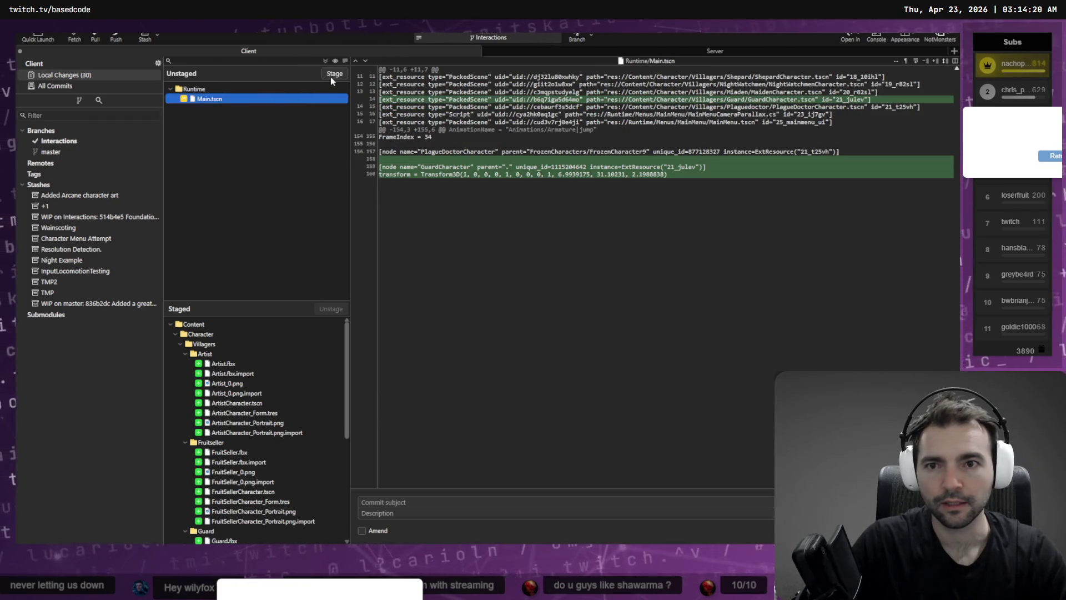
pyautogui.scroll(-5, 299, 485)
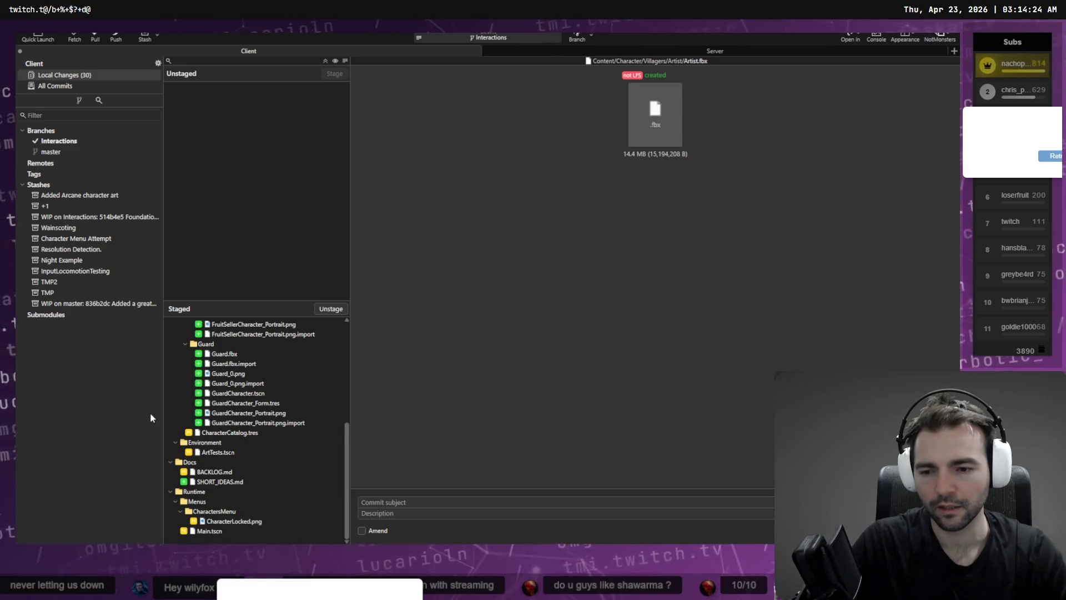
pyautogui.click(204, 531)
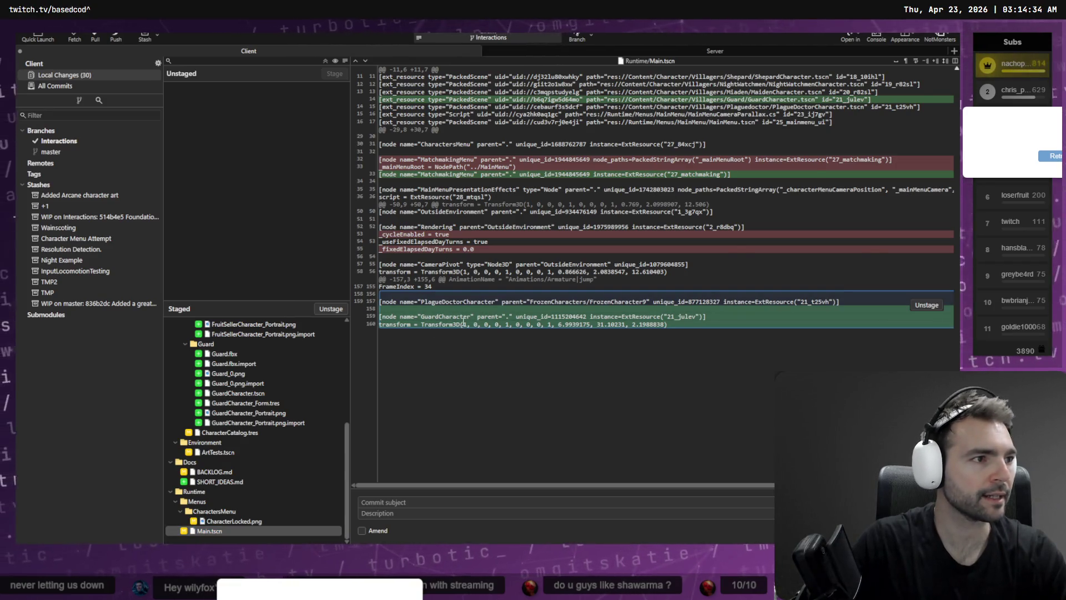
pyautogui.hotkey('alt', 'Tab')
# Frame and delete the GuardCharacter node from the Main scene, confirming the deletion
pyautogui.click(164, 252)
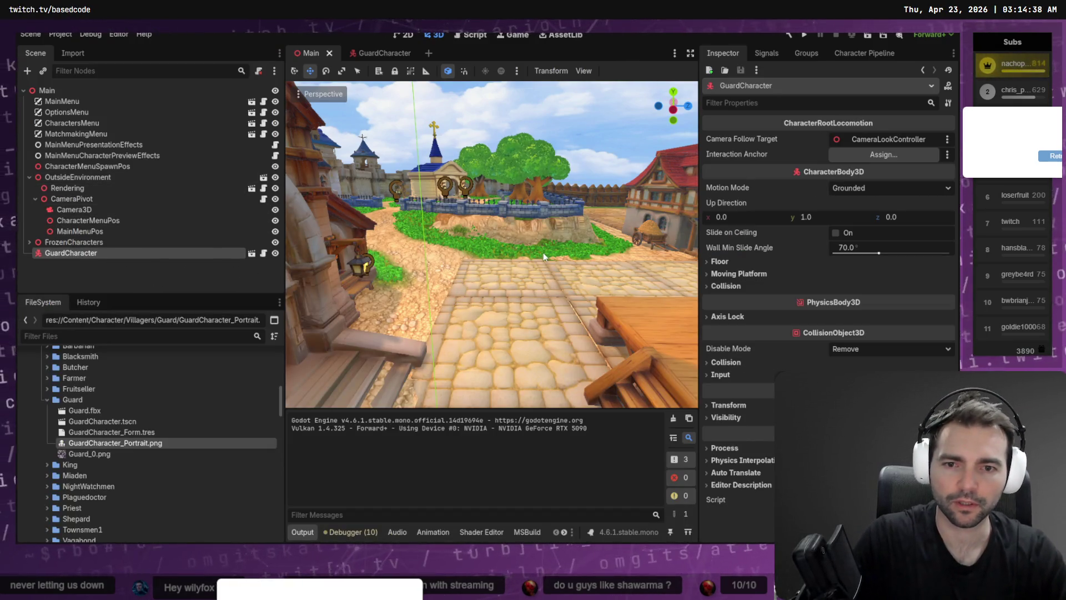
pyautogui.press('f')
pyautogui.press('Delete')
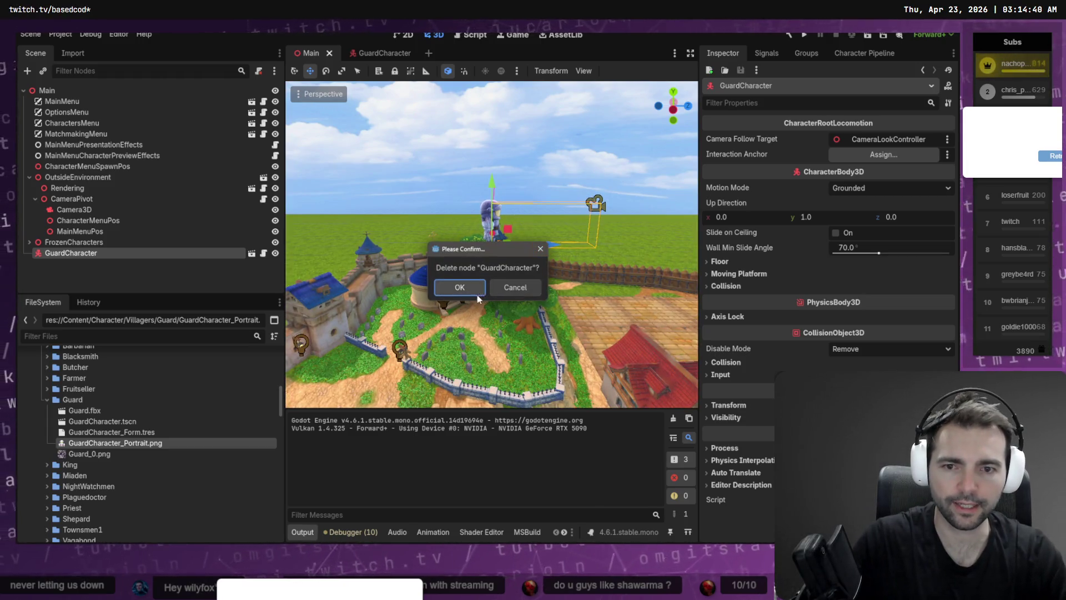
pyautogui.click(459, 287)
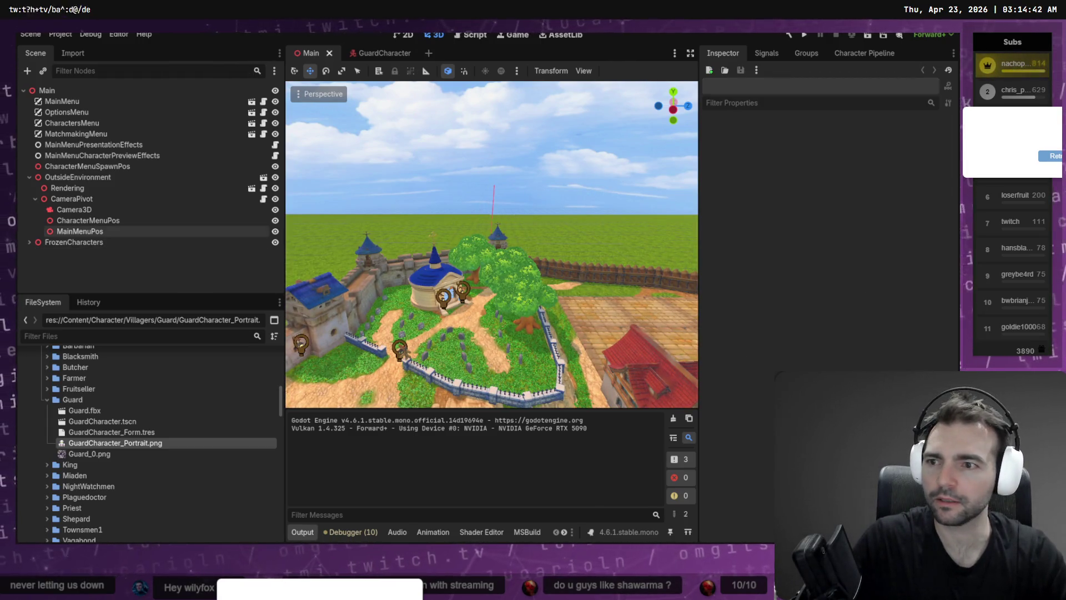
pyautogui.hotkey('alt', 'Tab')
# Stage the updated Main.tscn without GuardCharacter, then go to a new terminal pane
pyautogui.click(253, 99)
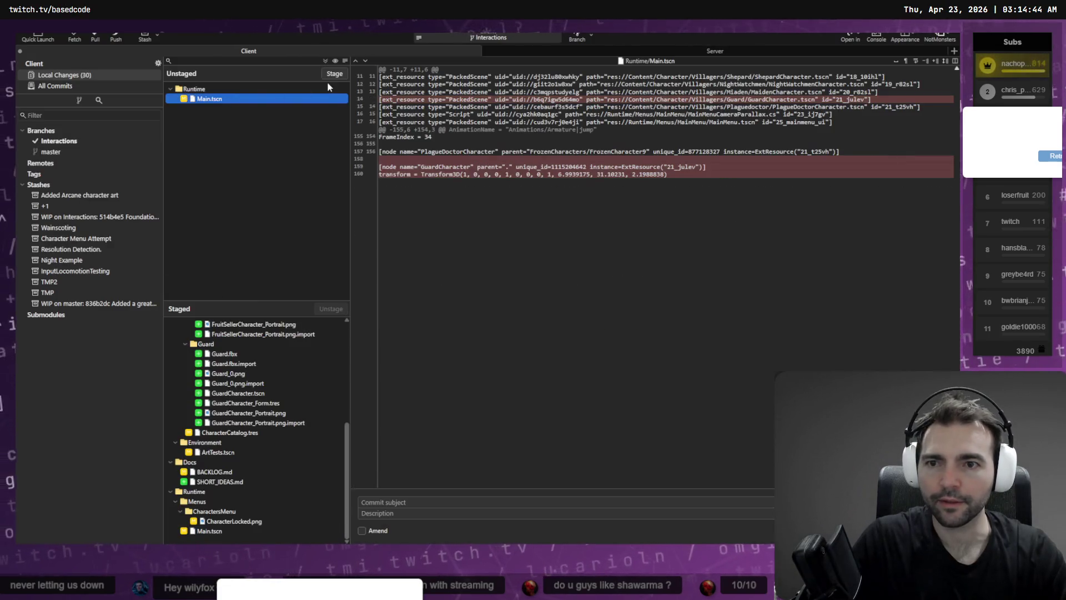
pyautogui.click(331, 78)
pyautogui.scroll(2, 277, 426)
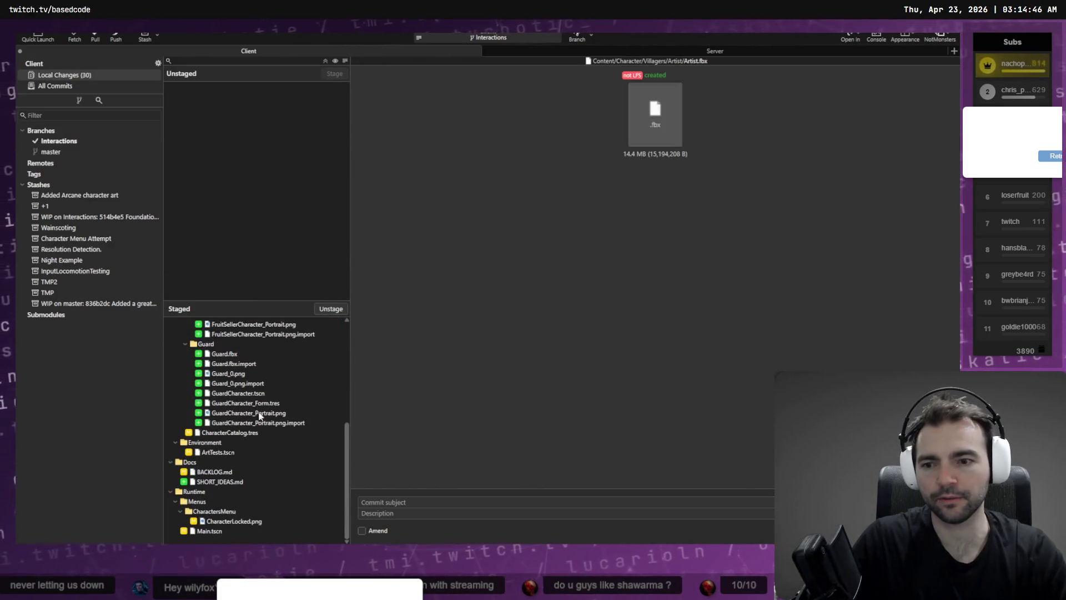
pyautogui.hotkey('alt', 'Tab')
pyautogui.hotkey('alt', 'Tab')
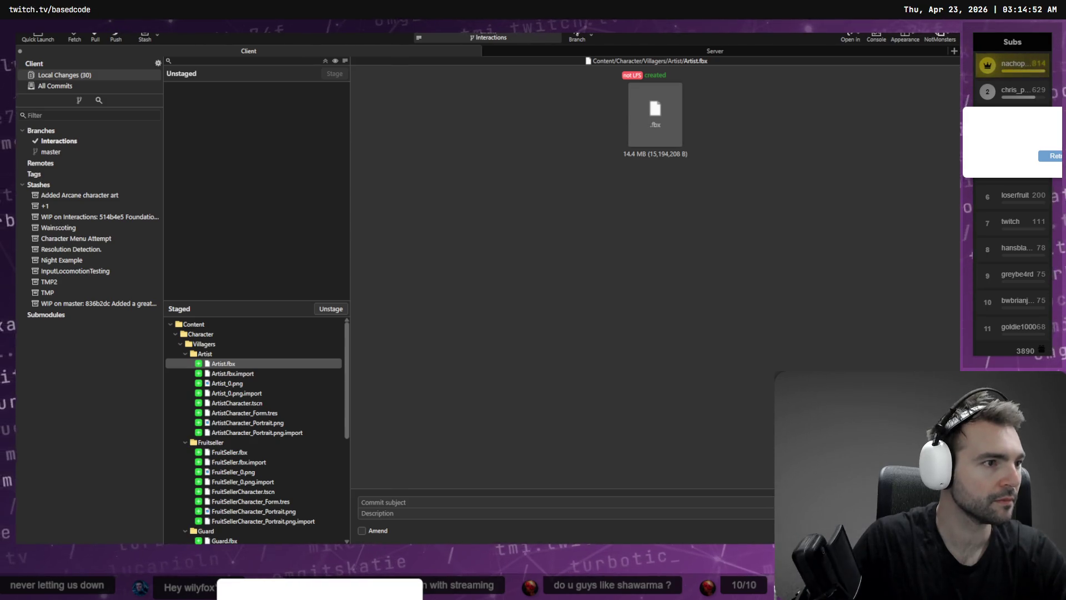
pyautogui.hotkey('alt', 'Tab')
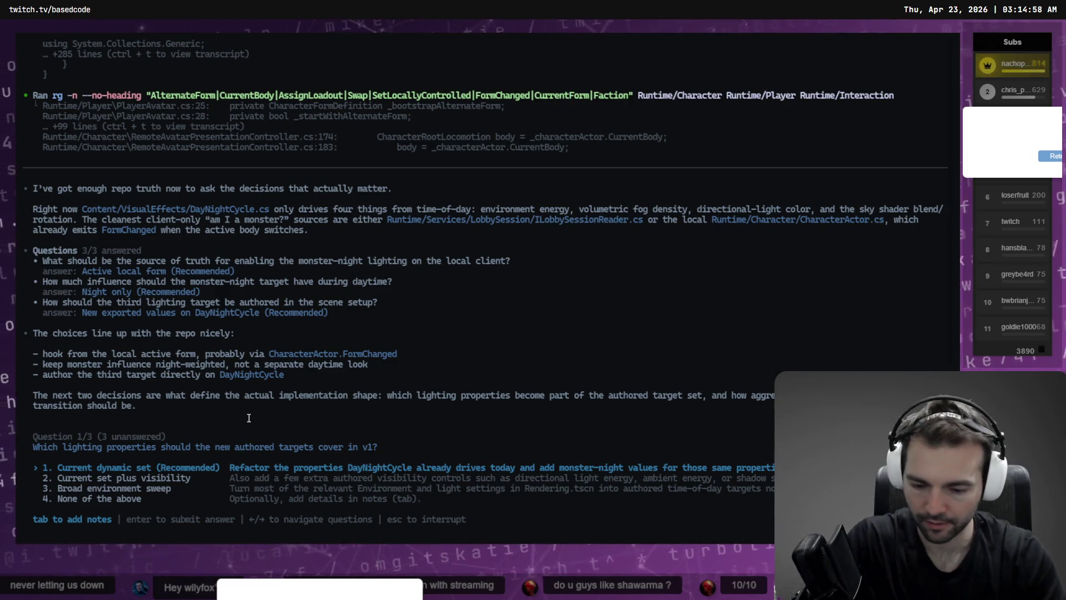
pyautogui.hotkey('alt', 'Tab')
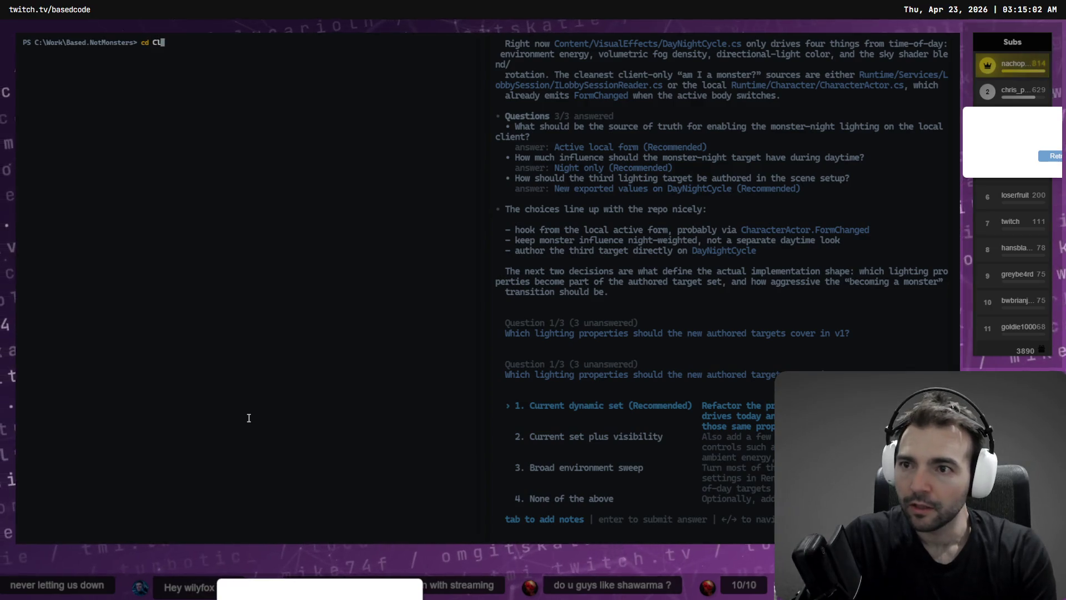
# Launch codex in the Client folder and dictate a request renaming every Guard to Knight
pyautogui.press('Return')
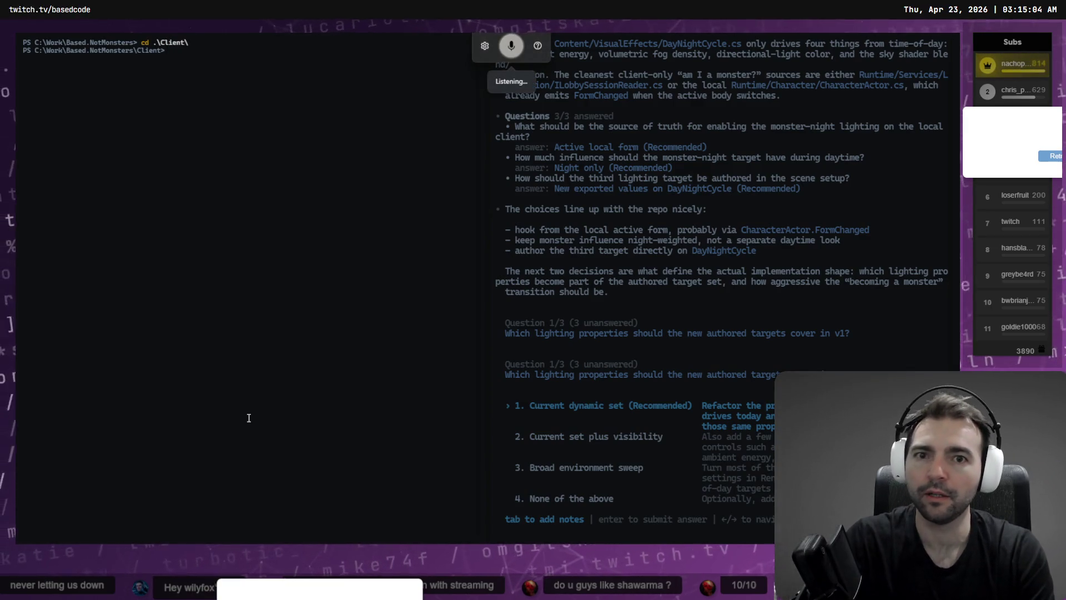
pyautogui.write('codex')
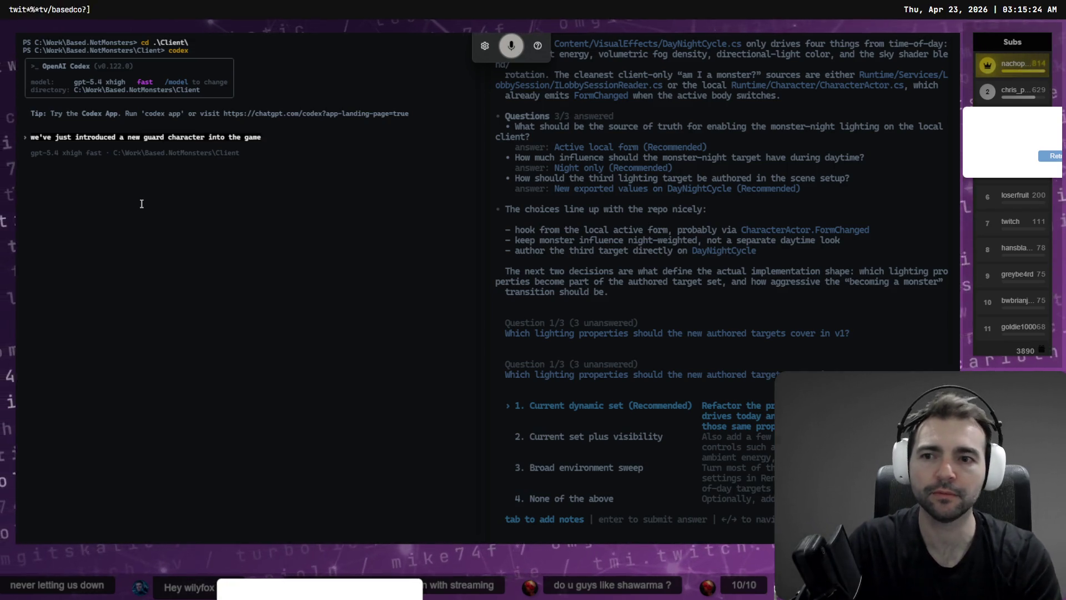
pyautogui.press('super+h')
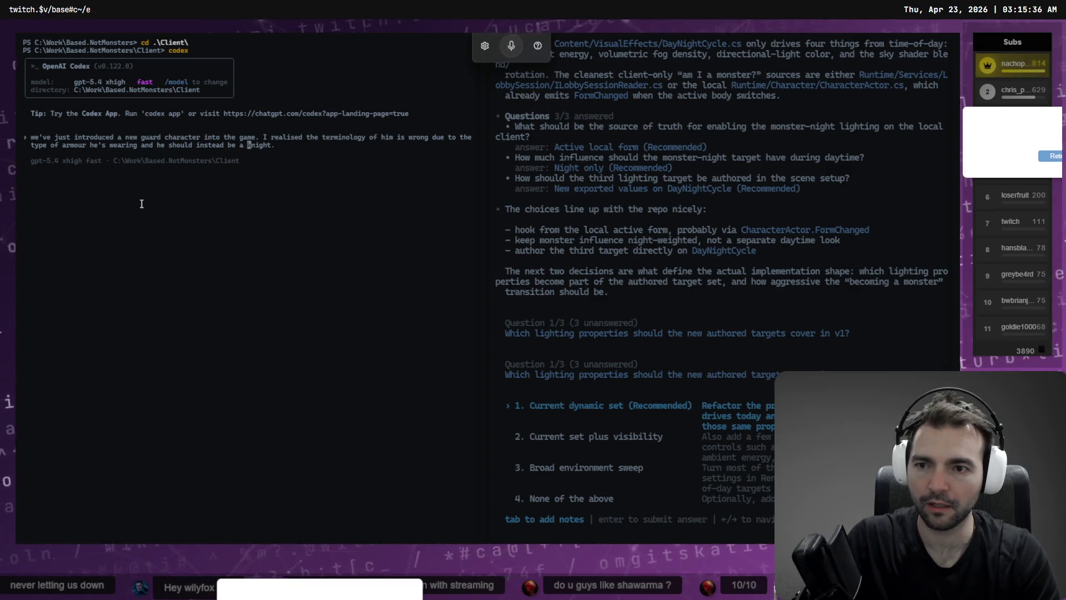
pyautogui.hotkey('shift', 'Return')
pyautogui.press('BackSpace')
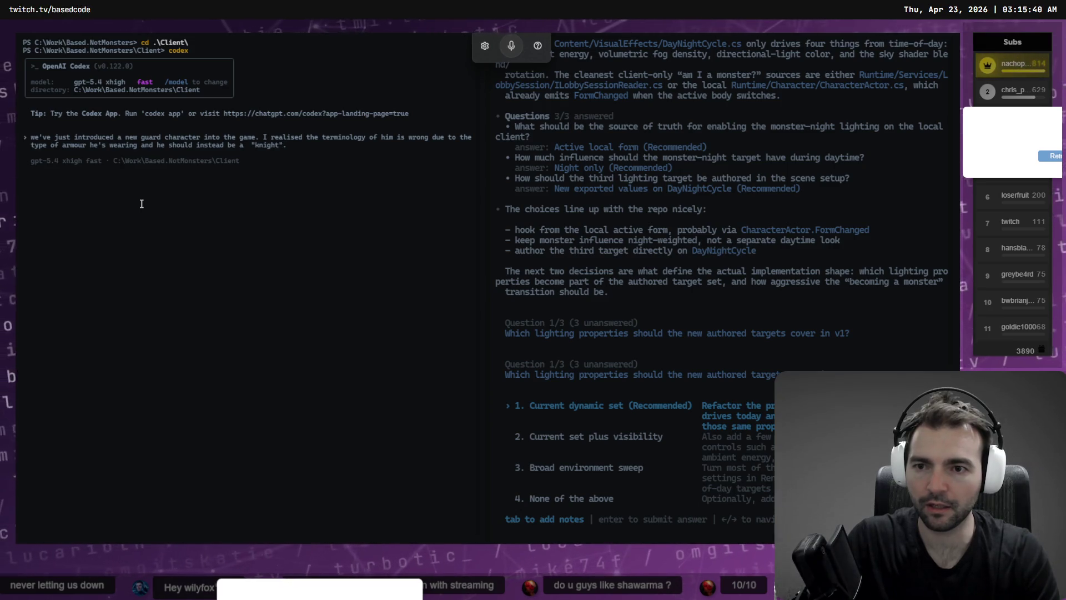
pyautogui.press('super+h')
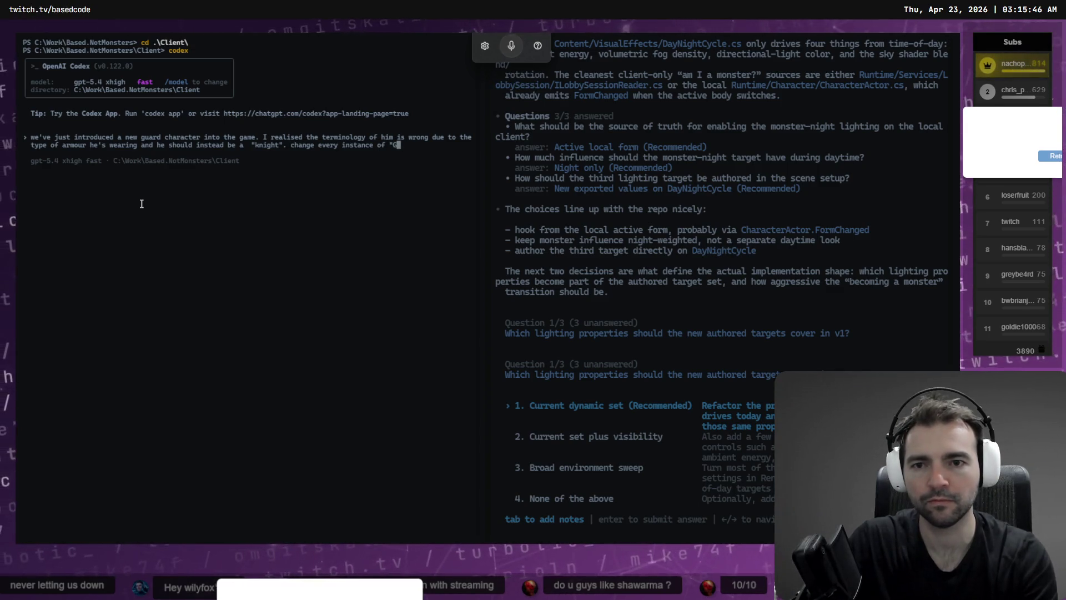
pyautogui.write('uard" in this new character too "Knight:"')
pyautogui.press('super+h')
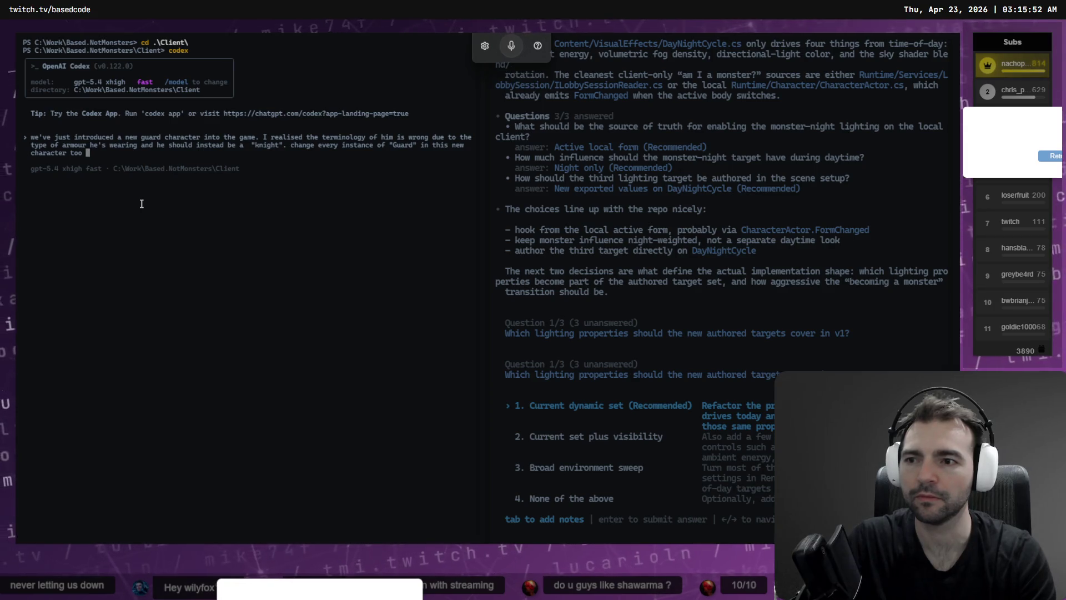
pyautogui.press('BackSpace')
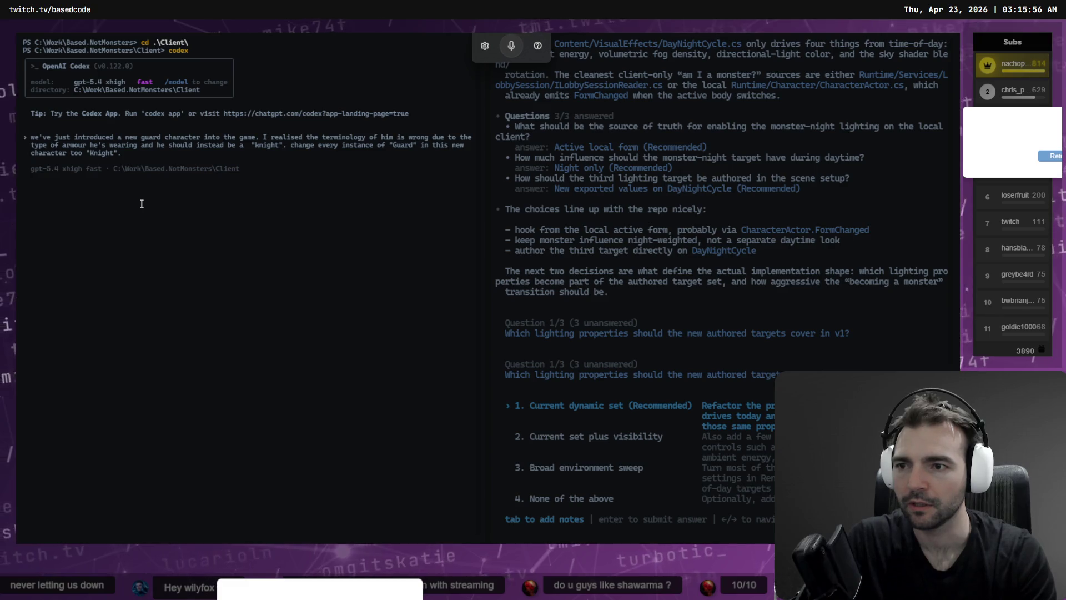
pyautogui.press('Return')
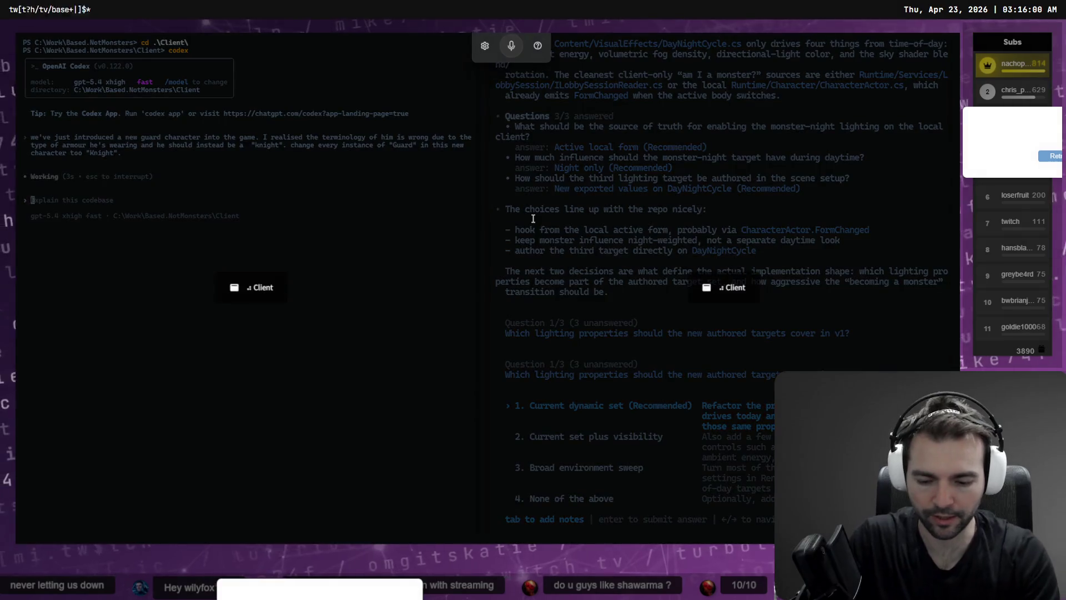
# Answer the lighting question with the 'Current set plus visibility' option
pyautogui.press('super+Up')
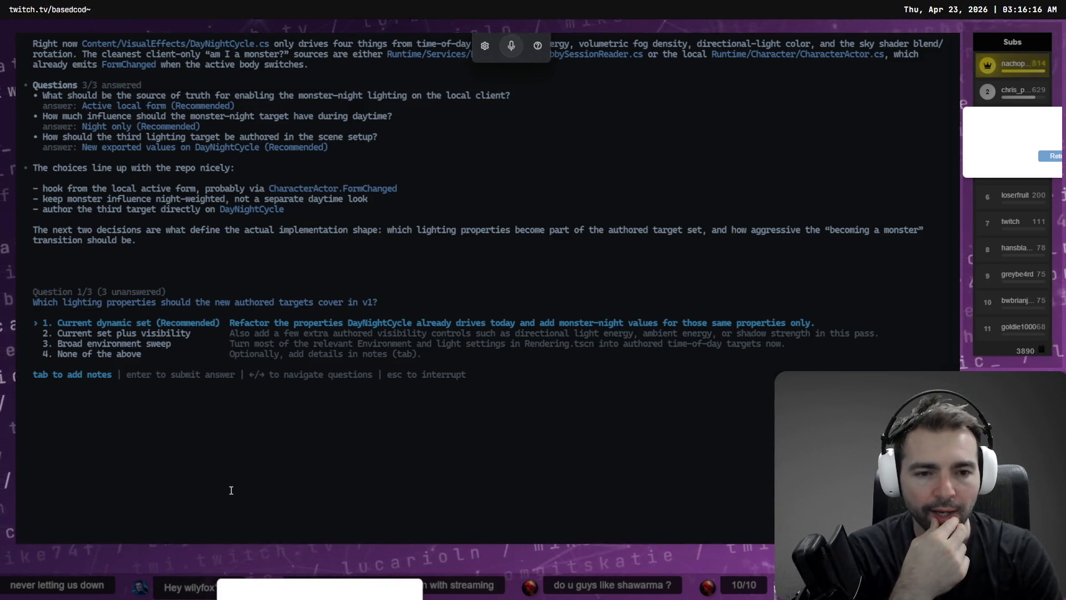
pyautogui.press('Down')
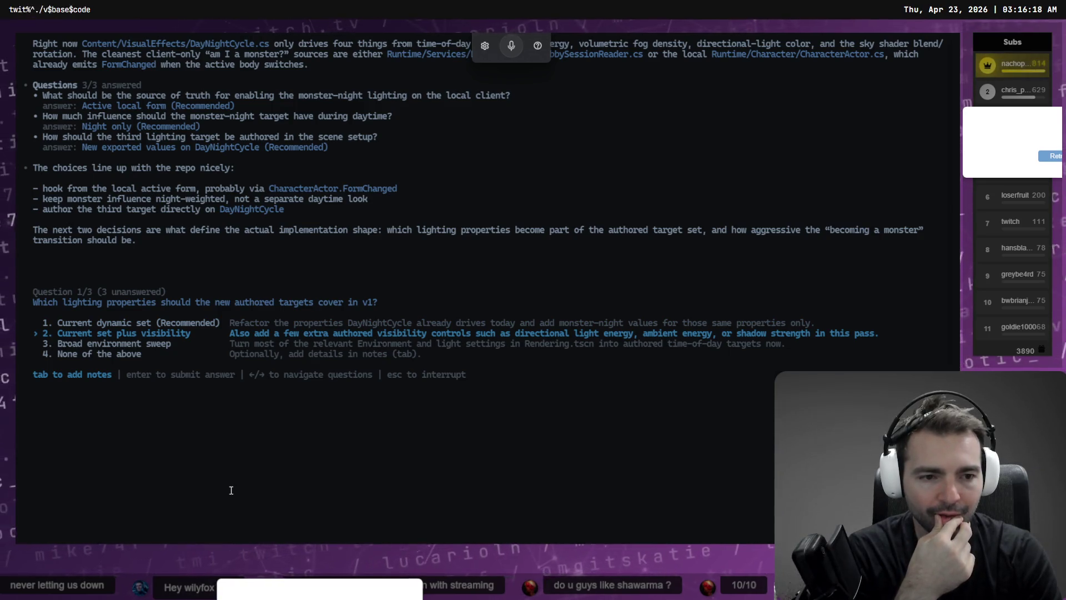
pyautogui.press('Return')
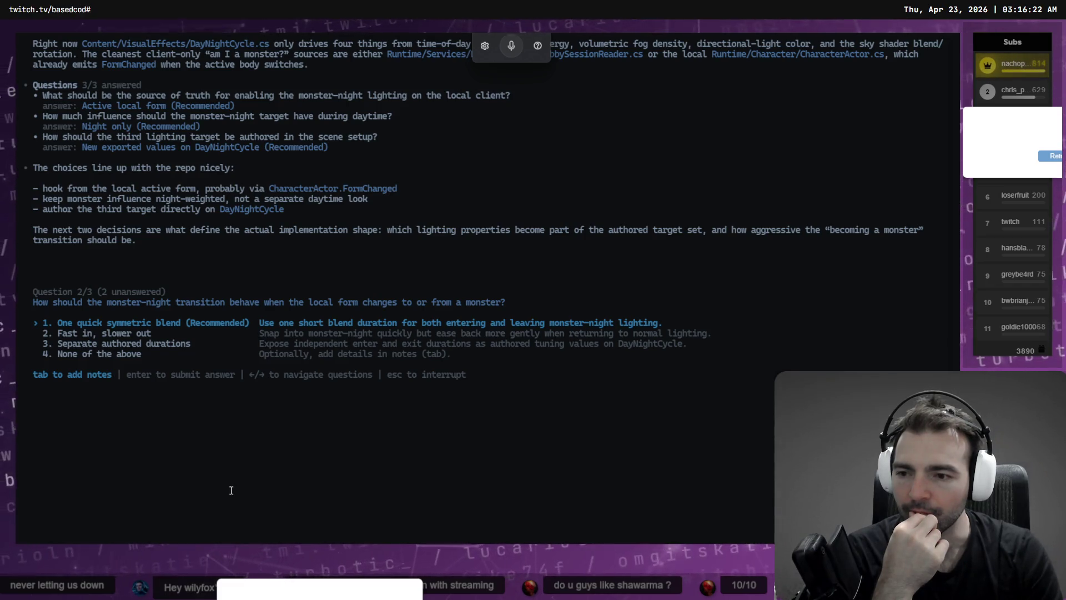
pyautogui.press('Left')
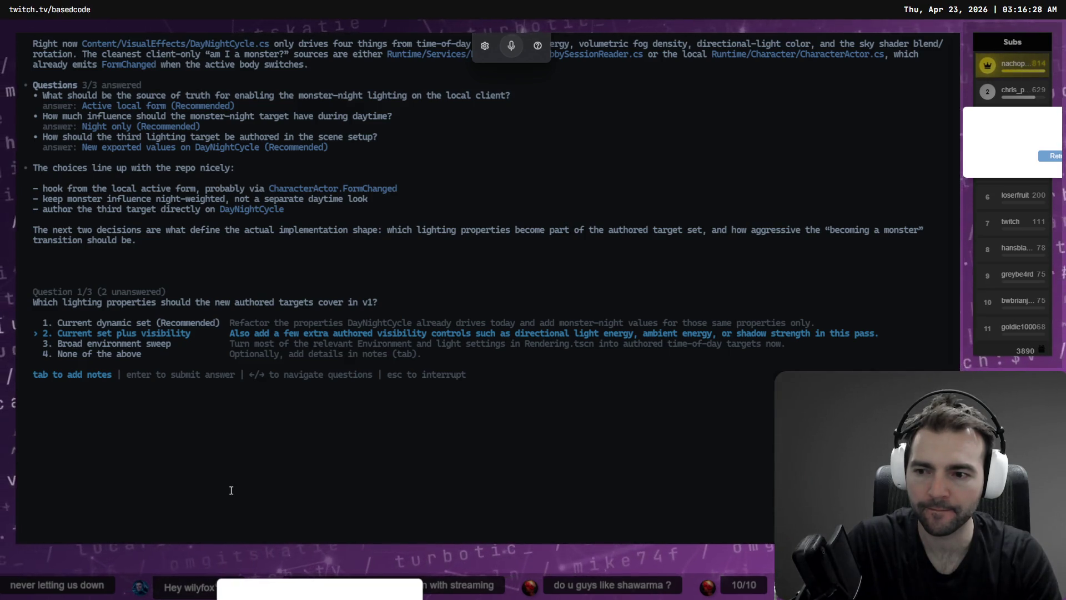
# Add a note suggesting direct overrides for the additional visibility controls
pyautogui.press('Tab')
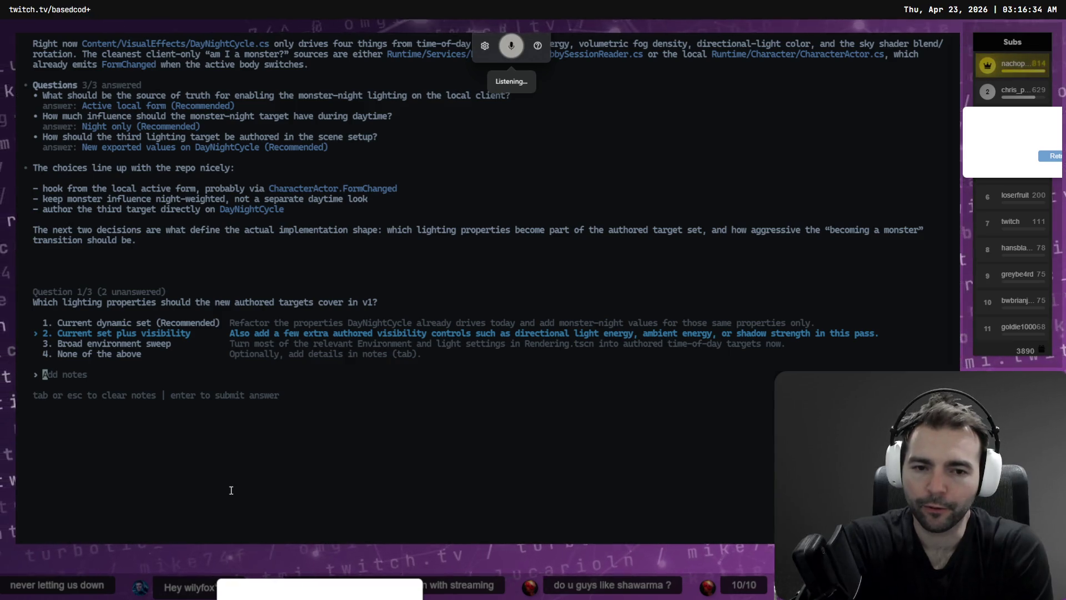
pyautogui.write('for some of these additional visibility')
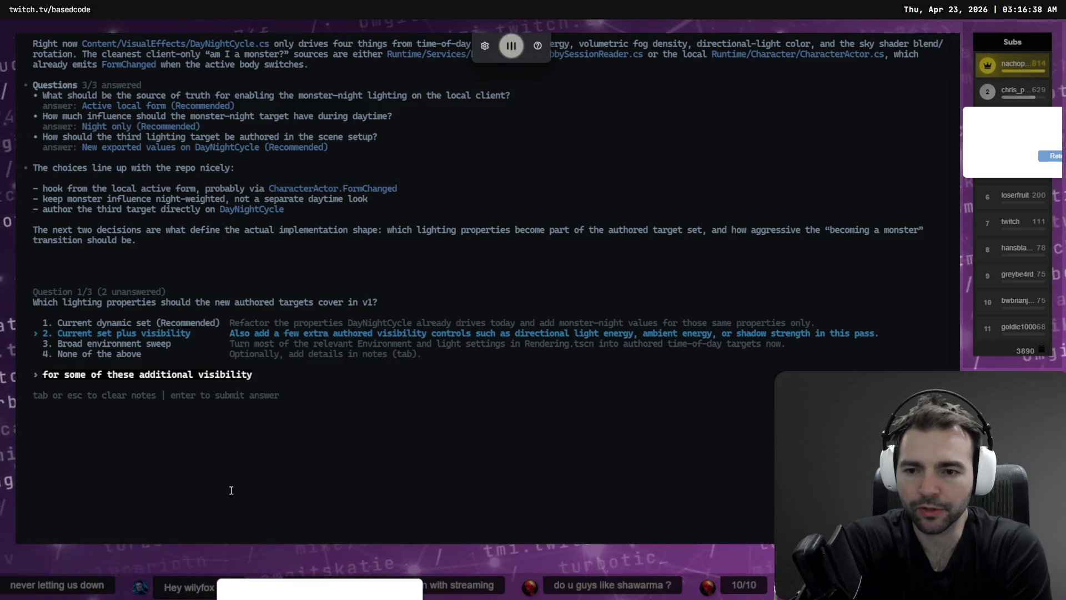
pyautogui.write(' controls it might be smart')
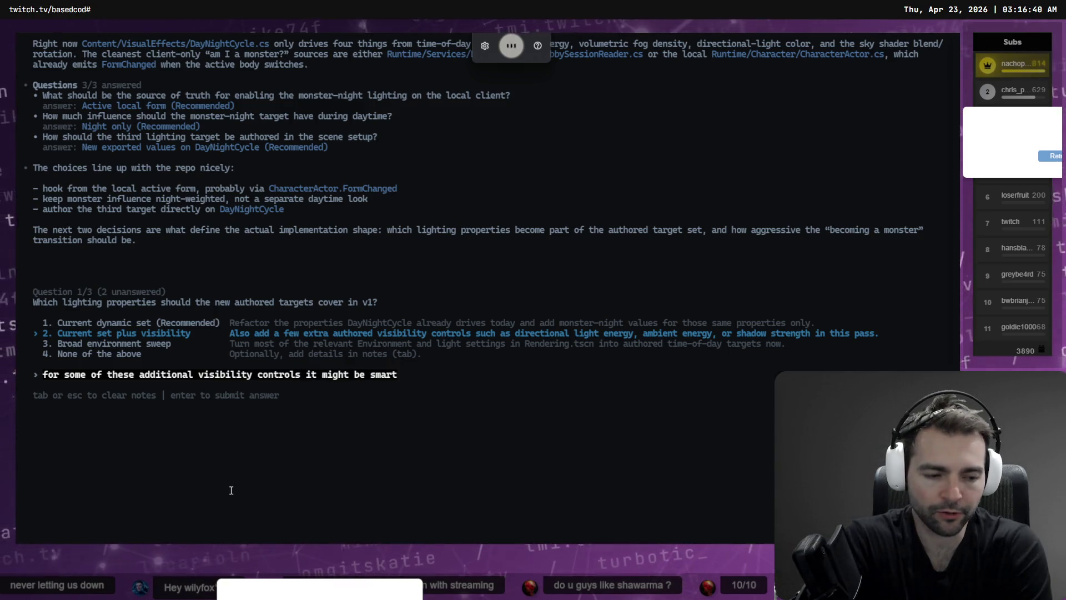
pyautogui.write(' to introduce direct overrides rather than')
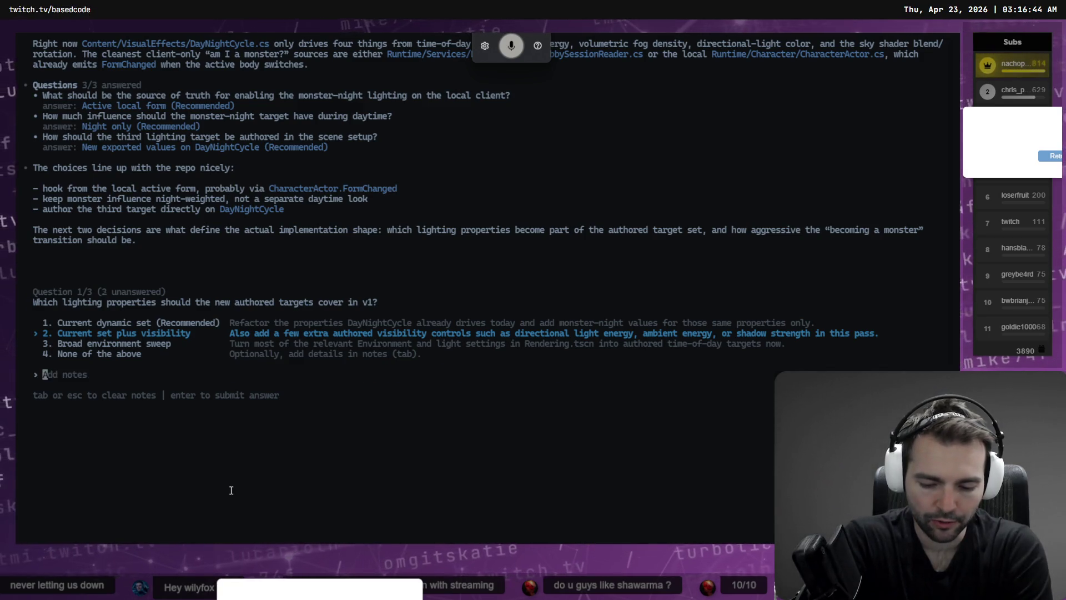
pyautogui.write(' playing with floating point numbers.  we could explore')
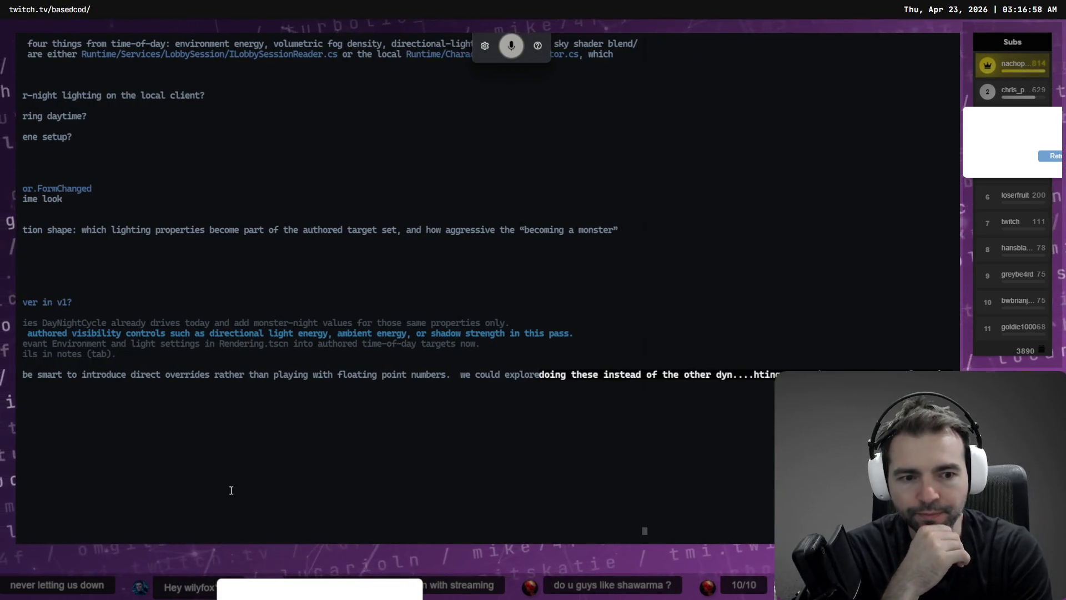
pyautogui.hotkey('ctrl', 'm')
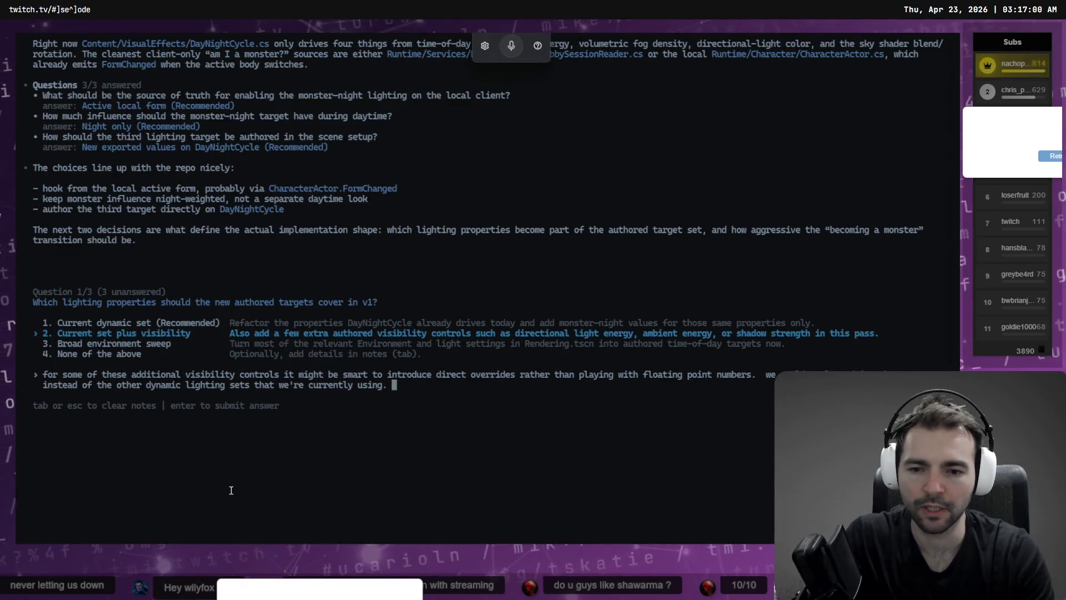
pyautogui.hotkey('ctrl', 'm')
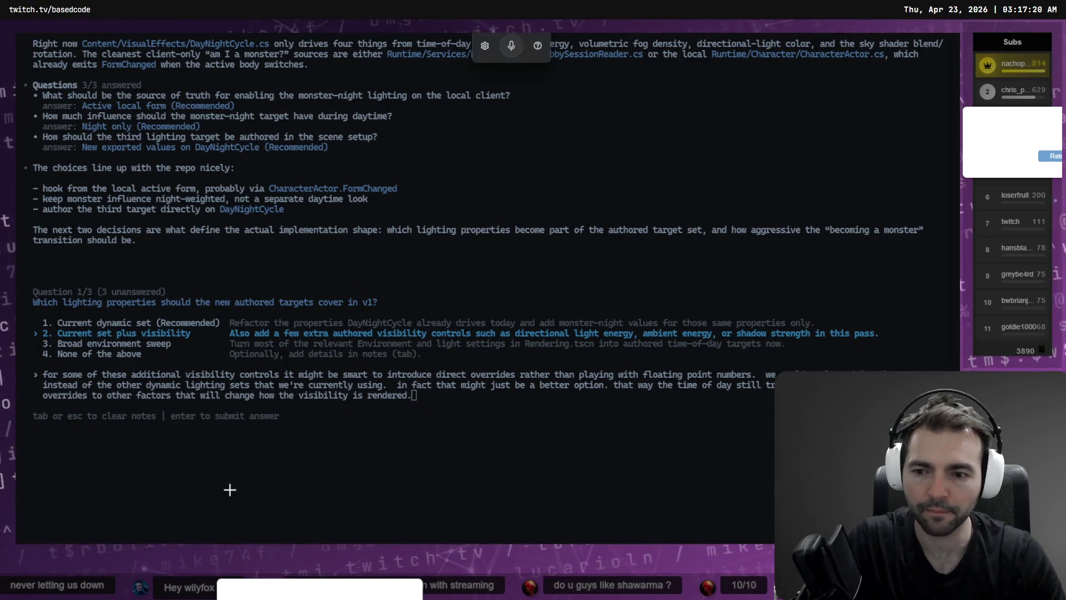
pyautogui.hotkey('alt', 'Tab')
# Review the BACKLOG.md and SHORT_IDEAS.md changes, then unstage SHORT_IDEAS.md from the commit
pyautogui.scroll(-1, 232, 452)
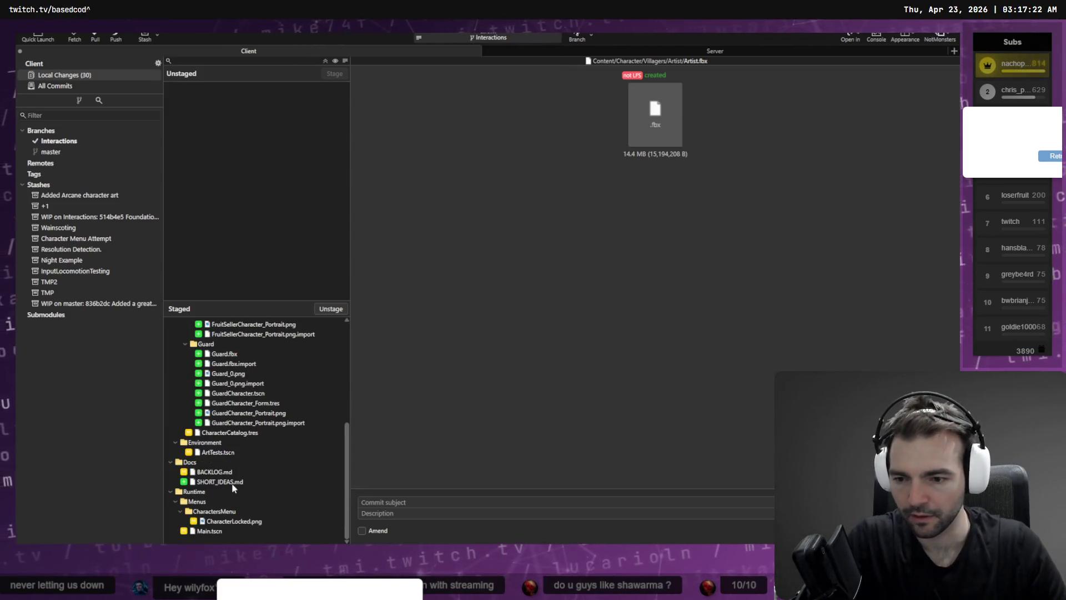
pyautogui.click(251, 480)
pyautogui.press('Up')
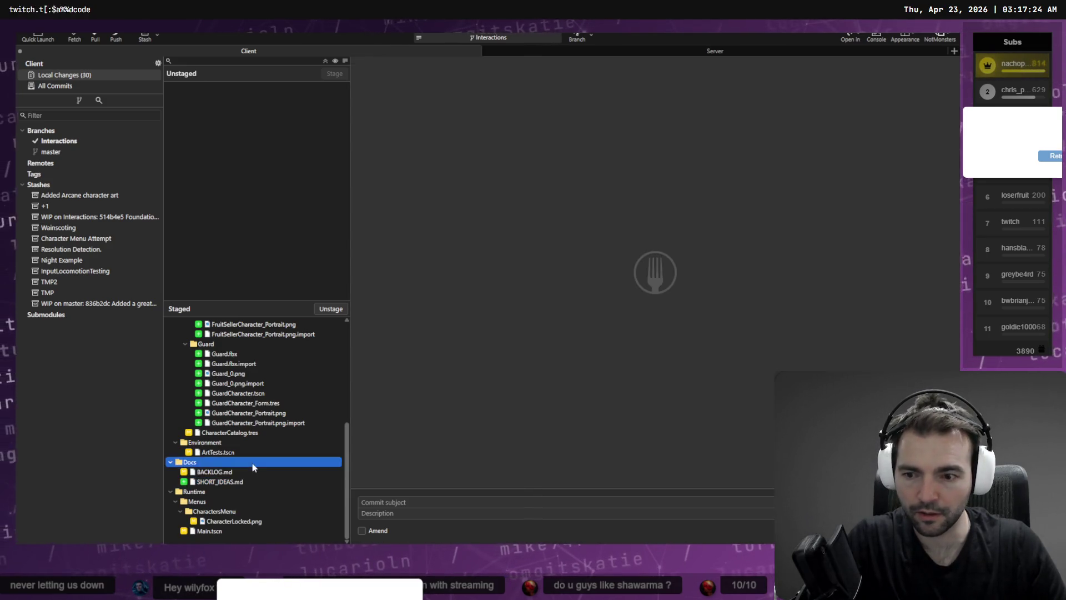
pyautogui.press('Down')
pyautogui.click(333, 310)
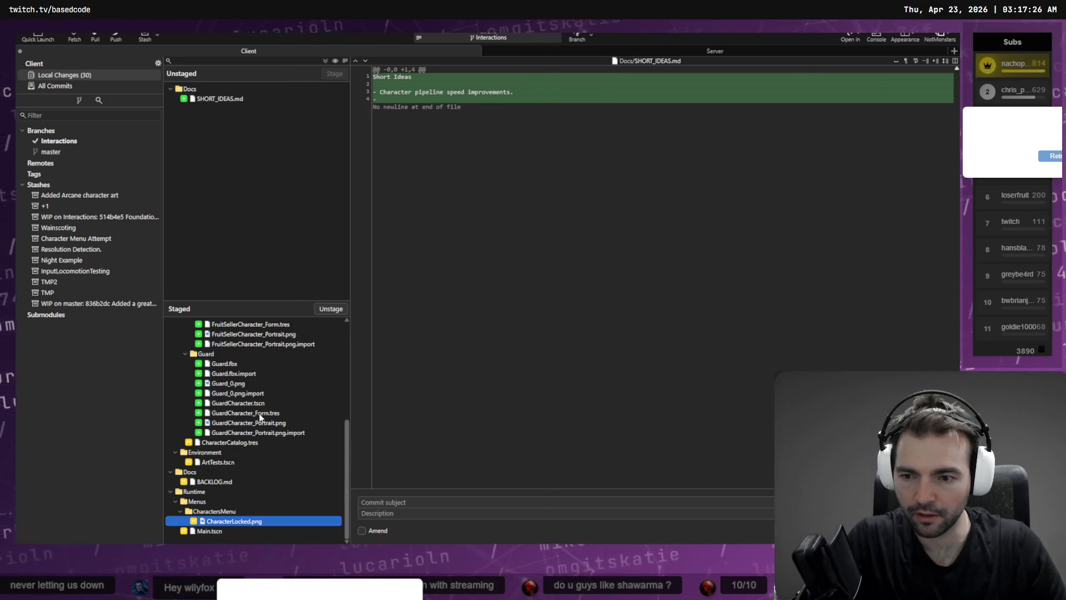
pyautogui.press('Up')
pyautogui.press('Up')
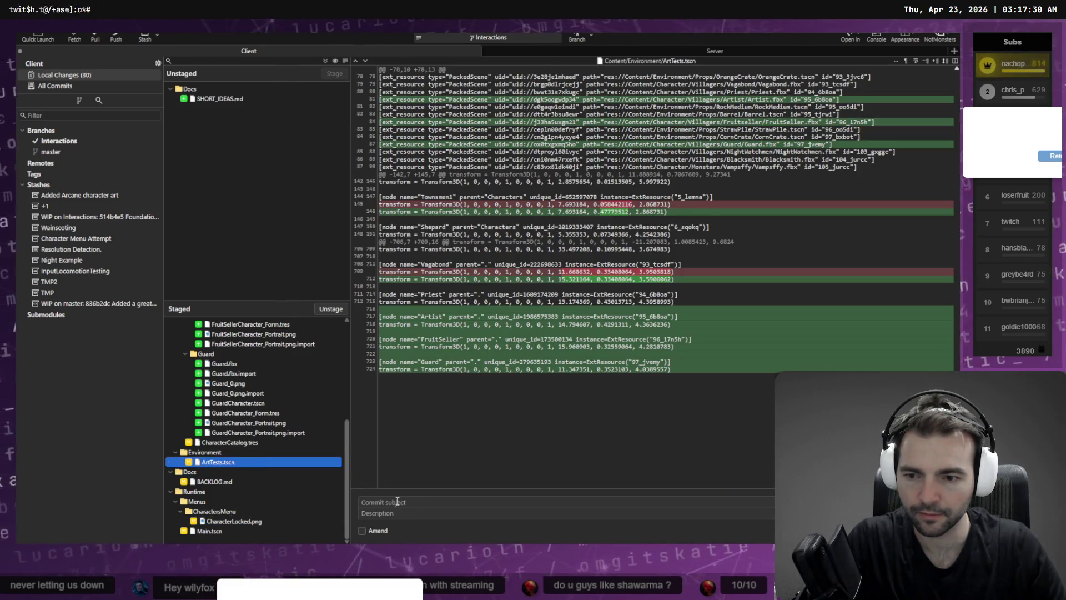
# Enter the commit subject 'introduced a knight fruit seller and artist characters.' and return to Godot
pyautogui.click(397, 503)
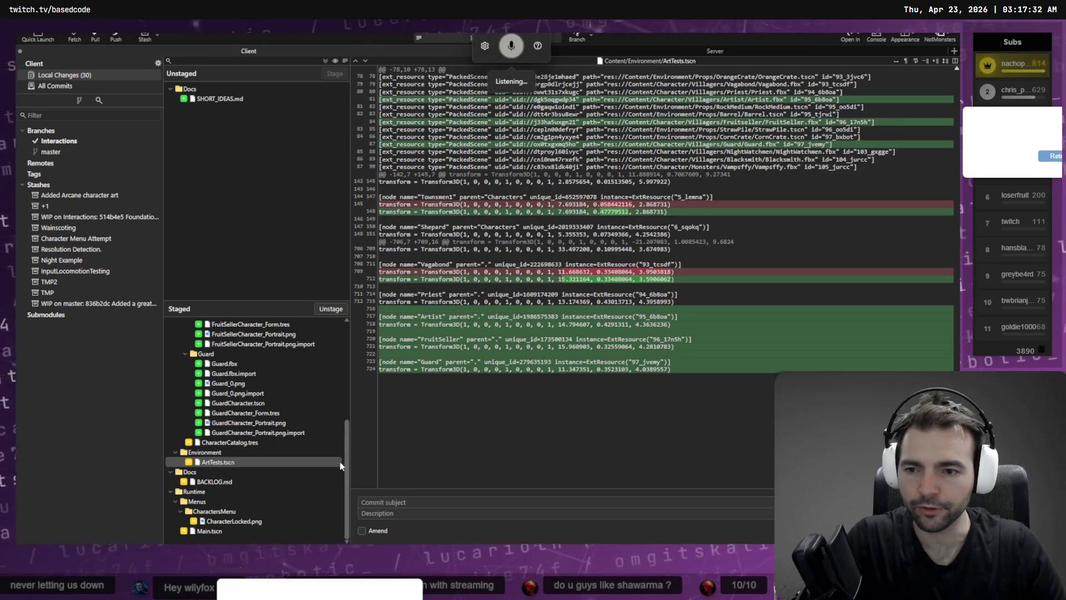
pyautogui.scroll(6, 304, 430)
pyautogui.write('introduced a knight')
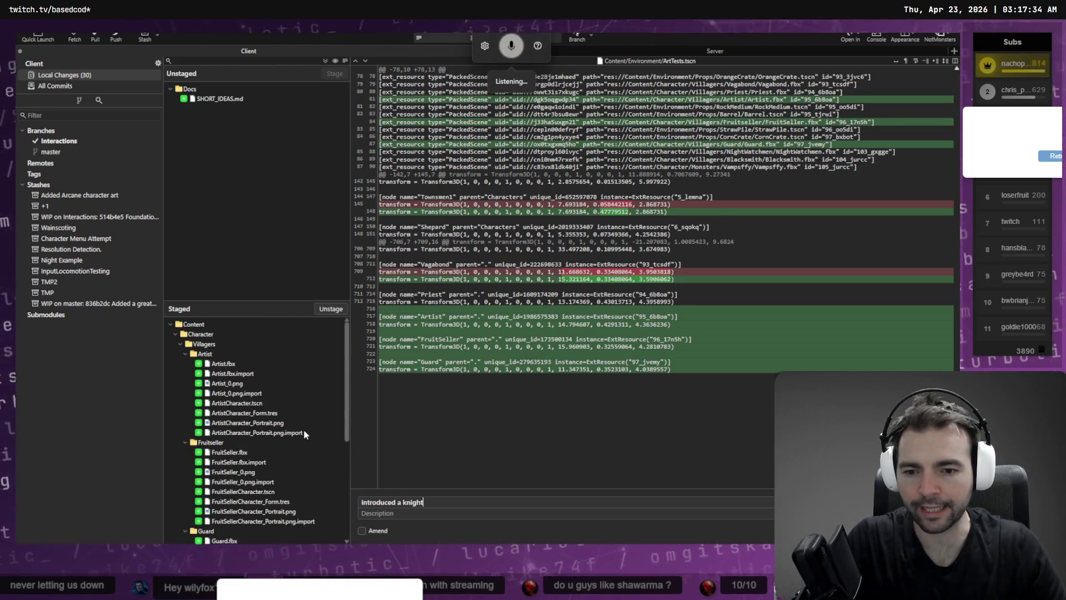
pyautogui.write(' fruit seller and artist characters.')
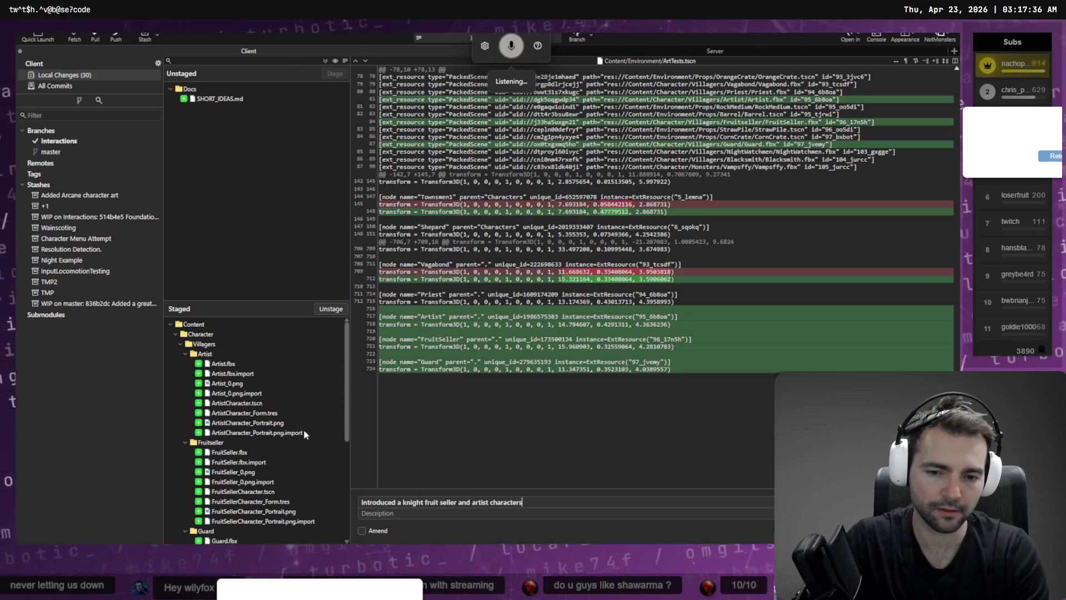
pyautogui.scroll(-6, 257, 410)
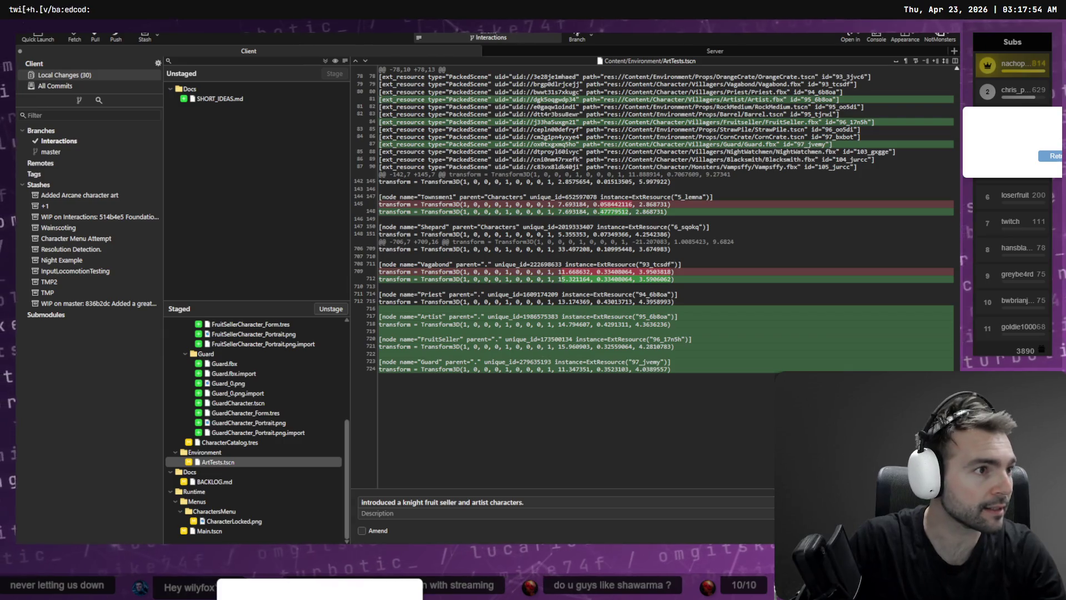
pyautogui.hotkey('alt', 'Tab')
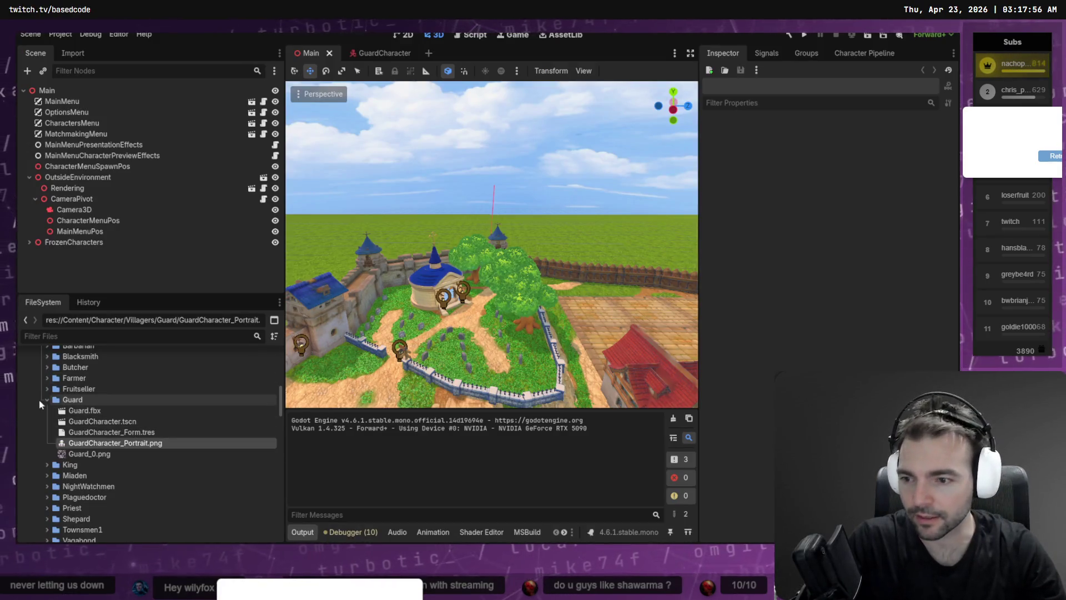
# Collapse the Guard, Villagers and Monsters folders in the FileSystem dock
pyautogui.click(47, 399)
pyautogui.scroll(-3, 92, 390)
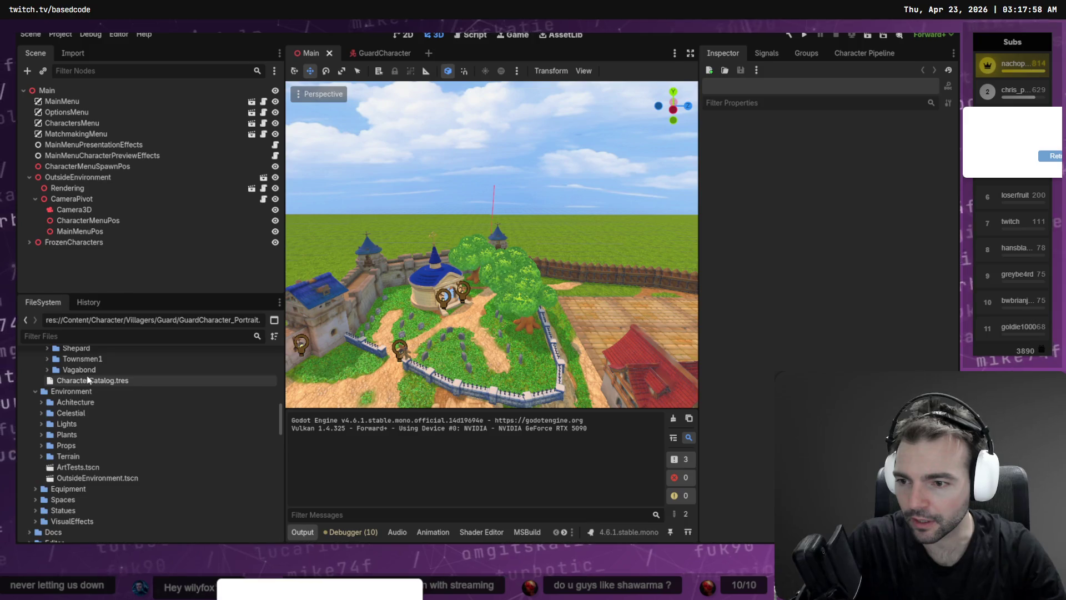
pyautogui.scroll(5, 83, 400)
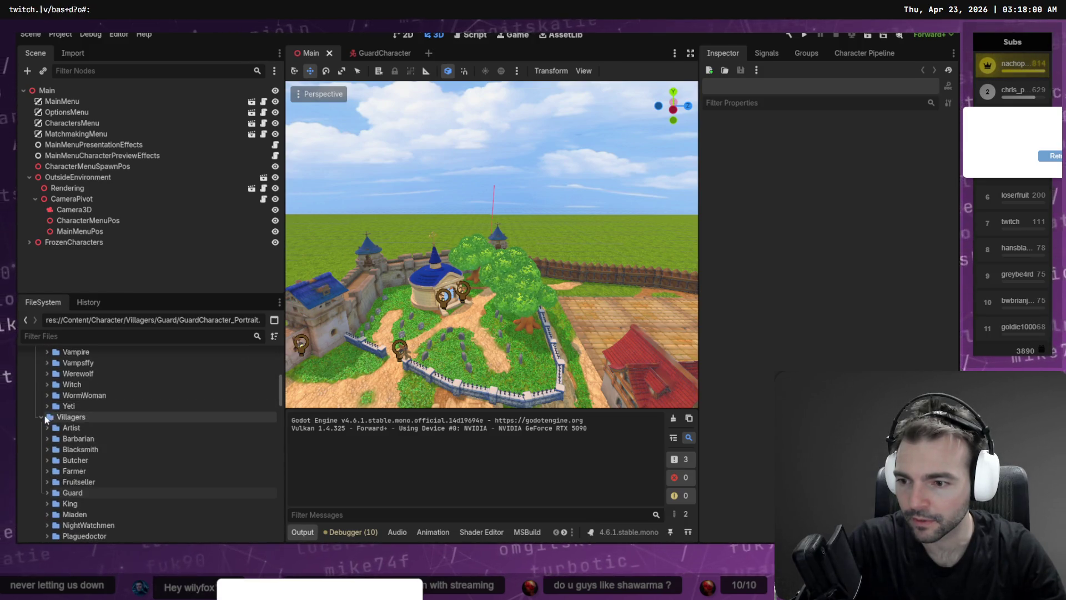
pyautogui.click(42, 417)
pyautogui.scroll(5, 45, 402)
pyautogui.scroll(1, 45, 402)
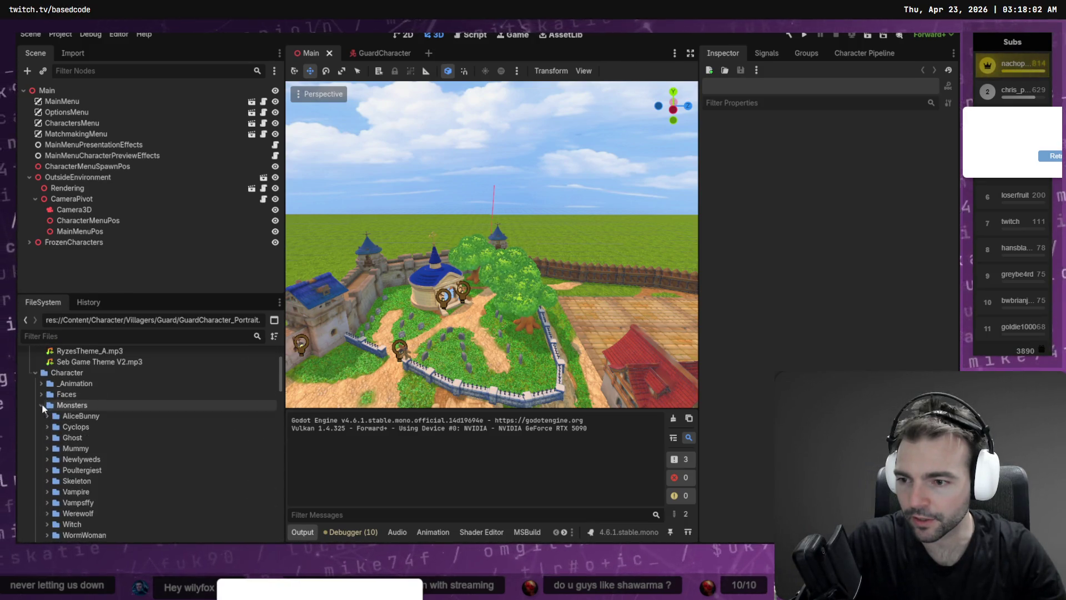
pyautogui.click(42, 404)
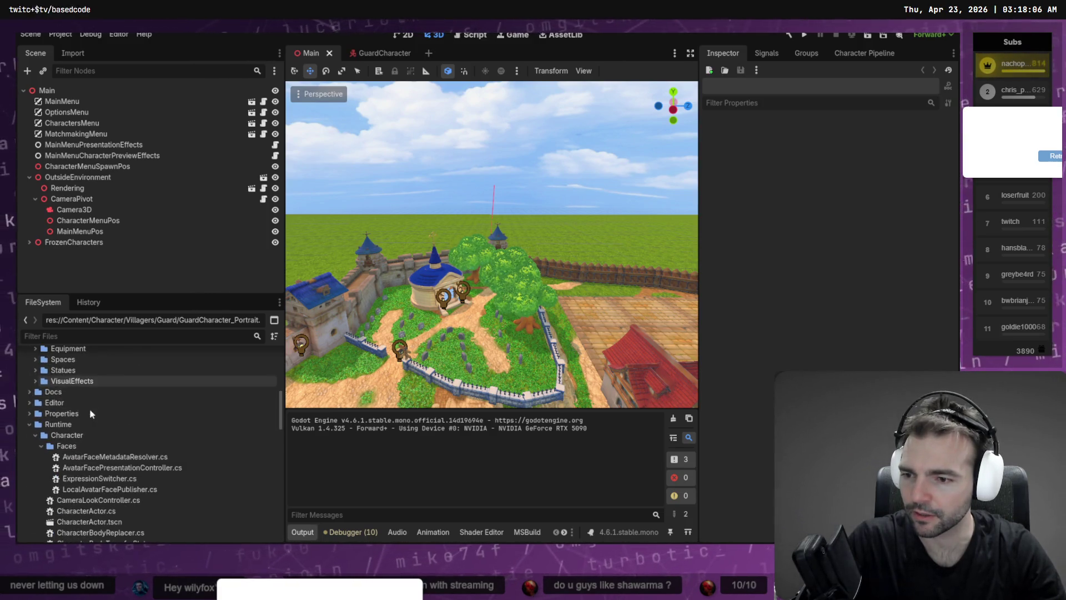
# Filter the project files for 'Ghost', select Ghost.fbx, then clear the filter
pyautogui.click(106, 336)
pyautogui.write('Ghost')
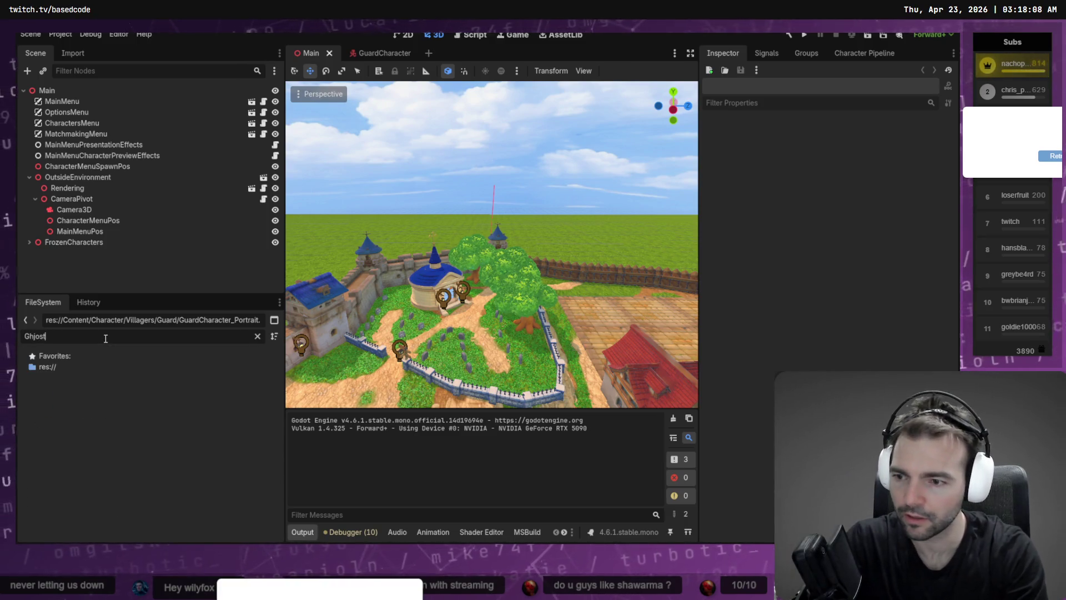
pyautogui.press('Home')
pyautogui.press('Delete')
pyautogui.write('F')
pyautogui.hotkey('ctrl', 'a')
pyautogui.write('Ghos')
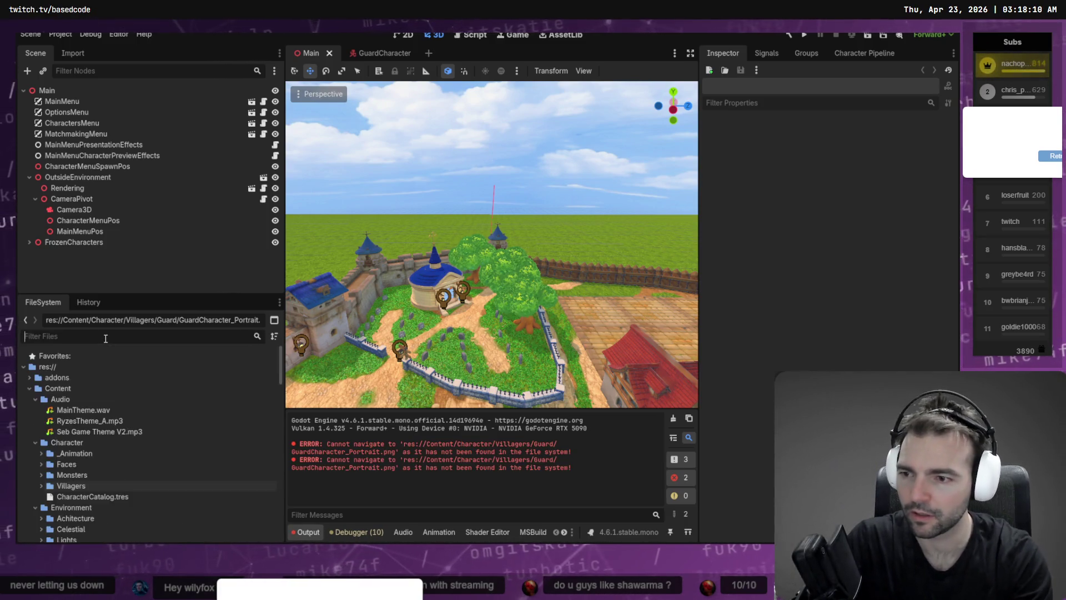
pyautogui.write('t')
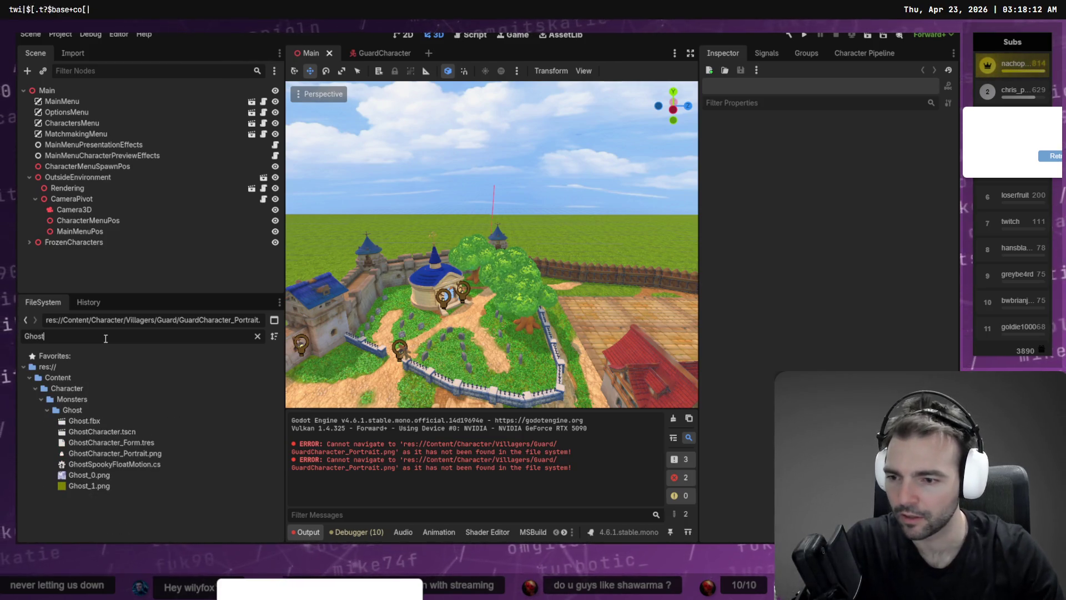
pyautogui.click(101, 420)
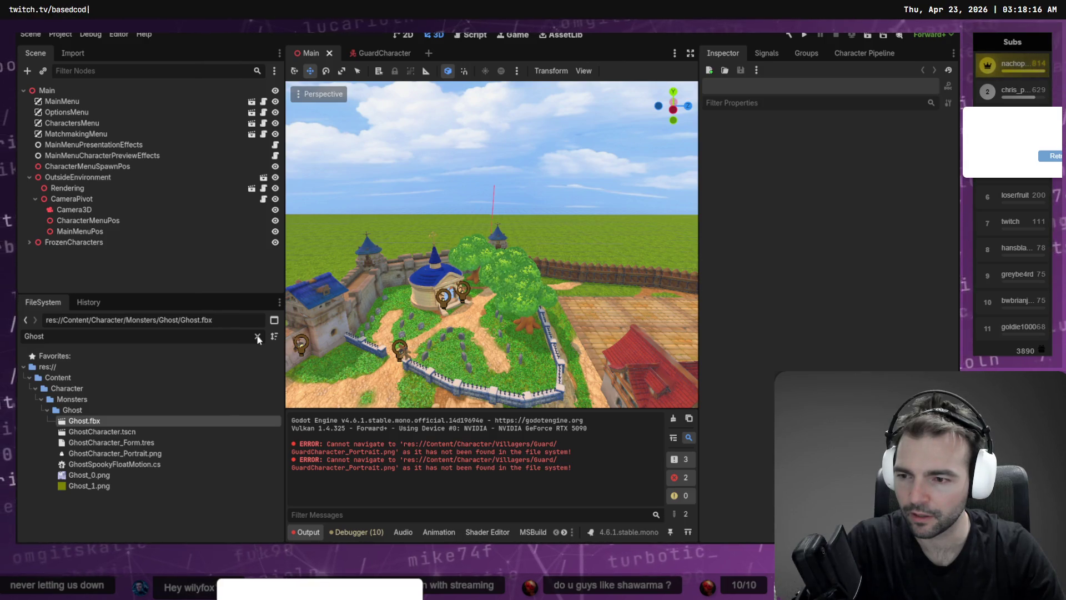
pyautogui.click(258, 337)
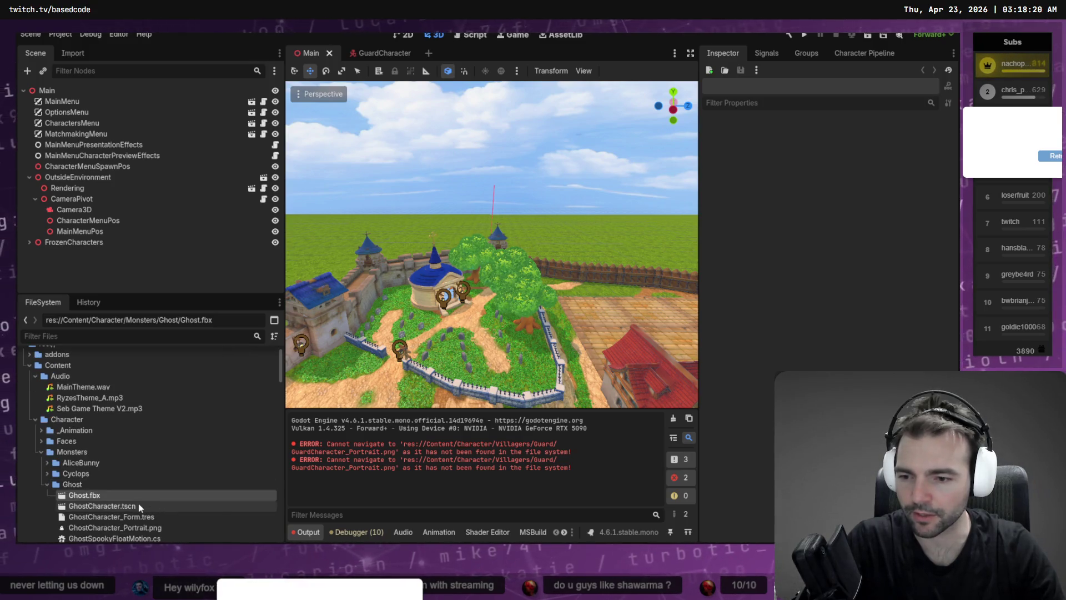
# Open GhostCharacter.tscn and orbit and zoom the viewport to view the ghost's side
pyautogui.doubleClick(140, 507)
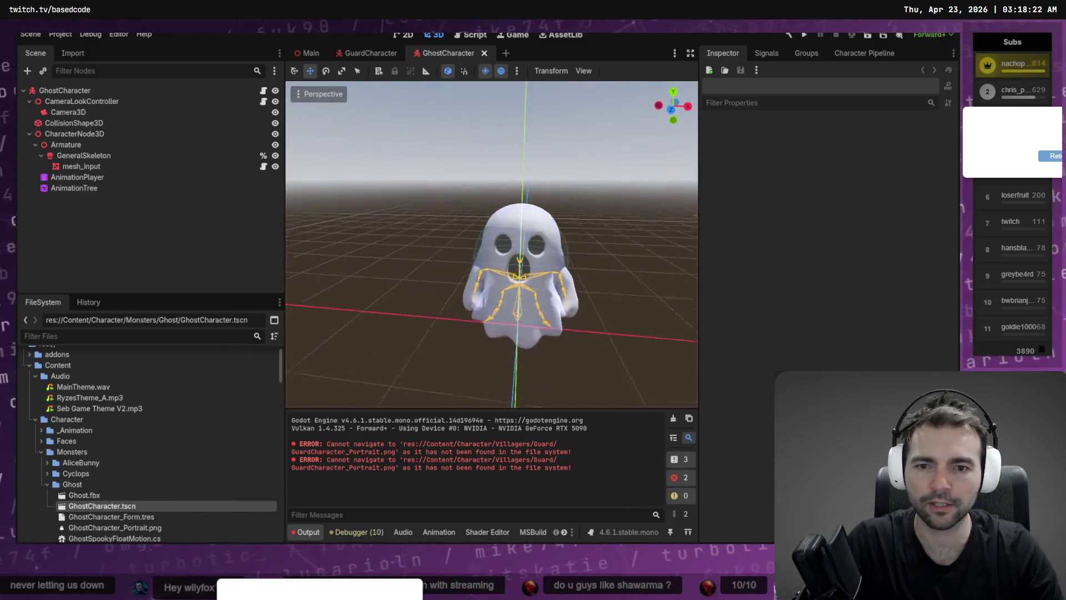
pyautogui.moveTo(534, 288); pyautogui.dragTo(498, 266)
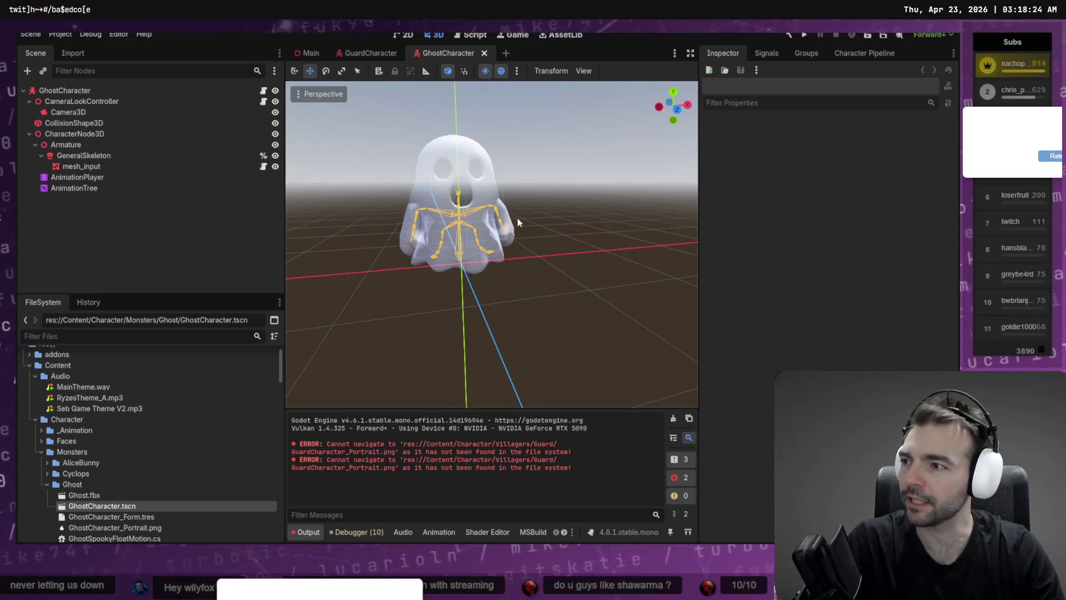
pyautogui.scroll(5, 491, 244)
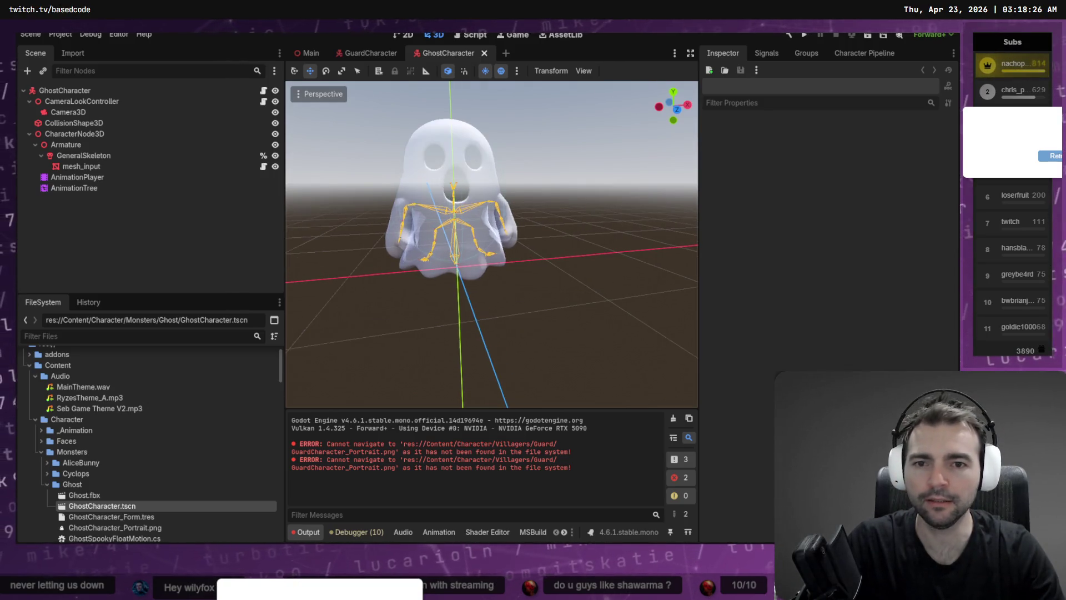
pyautogui.scroll(-3, 457, 262)
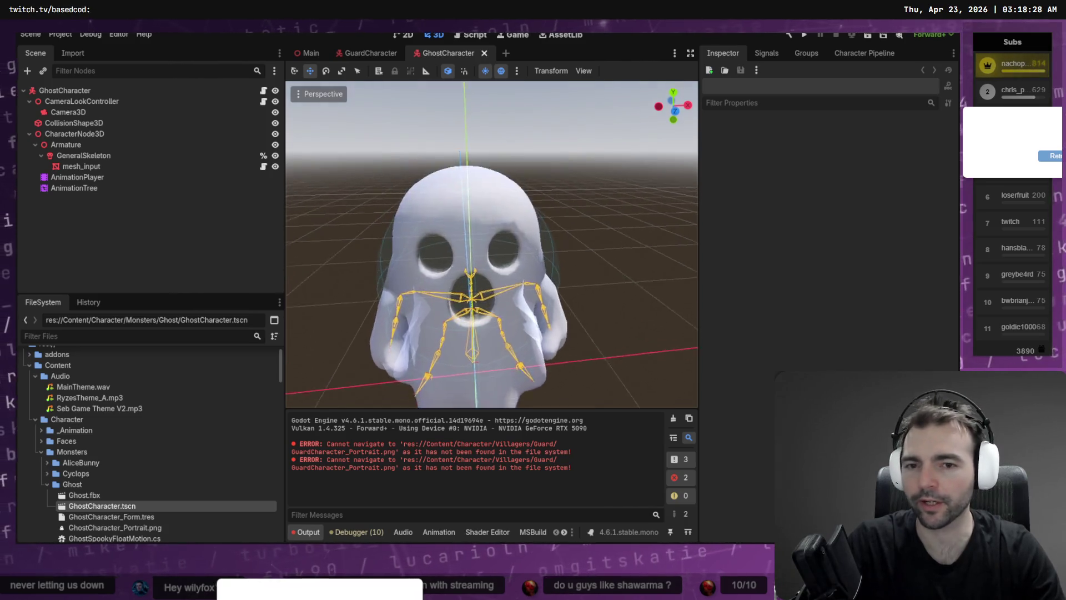
pyautogui.moveTo(461, 263)
pyautogui.mouseDown()
pyautogui.moveTo(400, 259)
pyautogui.moveTo(502, 283)
pyautogui.mouseUp()
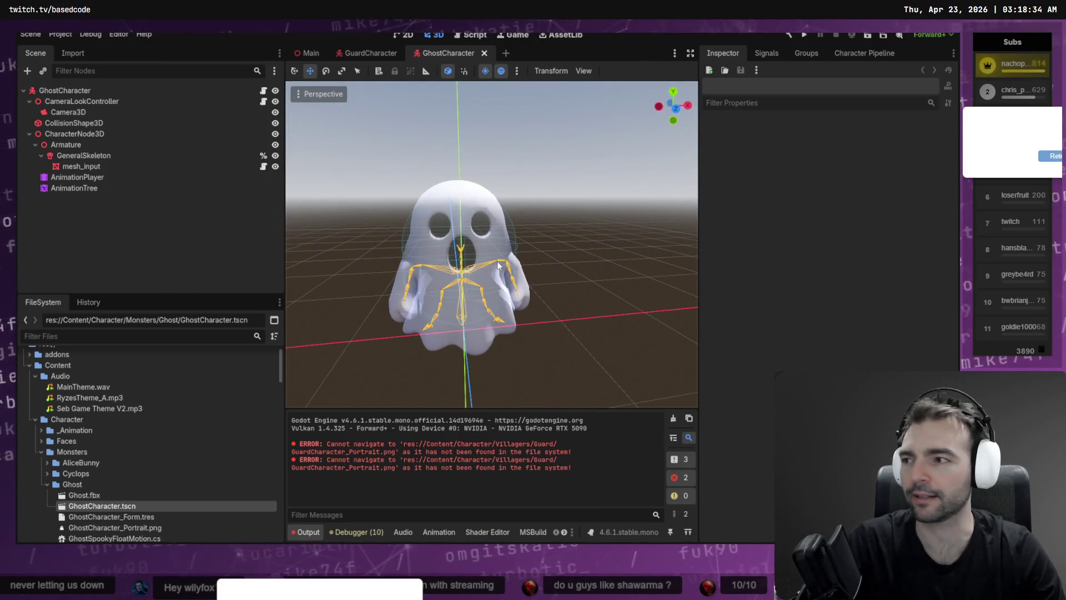
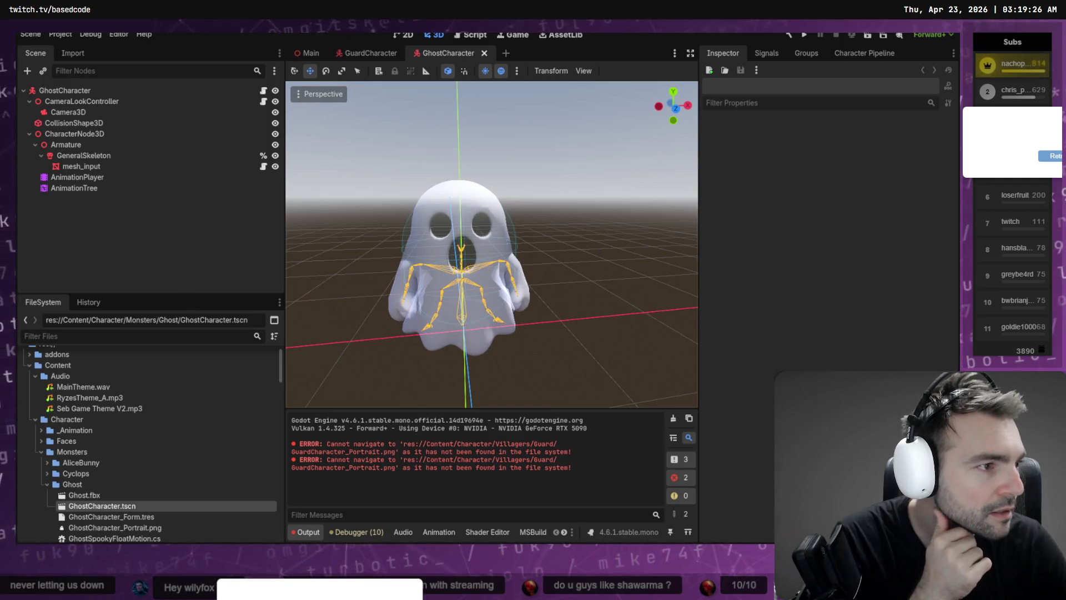
# Look over the motorcycle photo in the browser, then close that tab
pyautogui.hotkey('alt', 'Tab')
pyautogui.scroll(2, 595, 330)
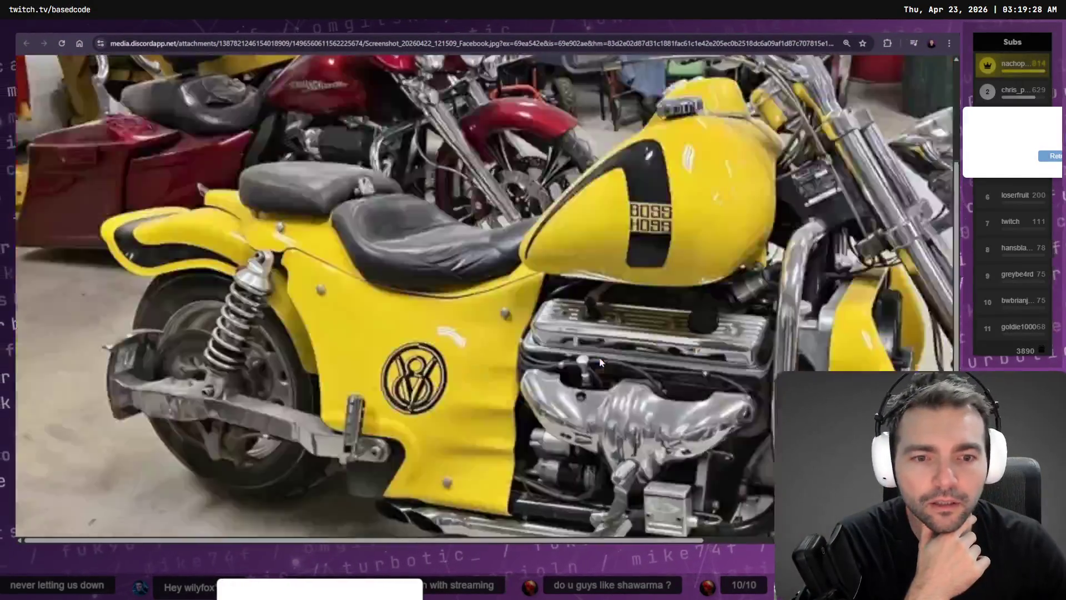
pyautogui.scroll(-3, 595, 324)
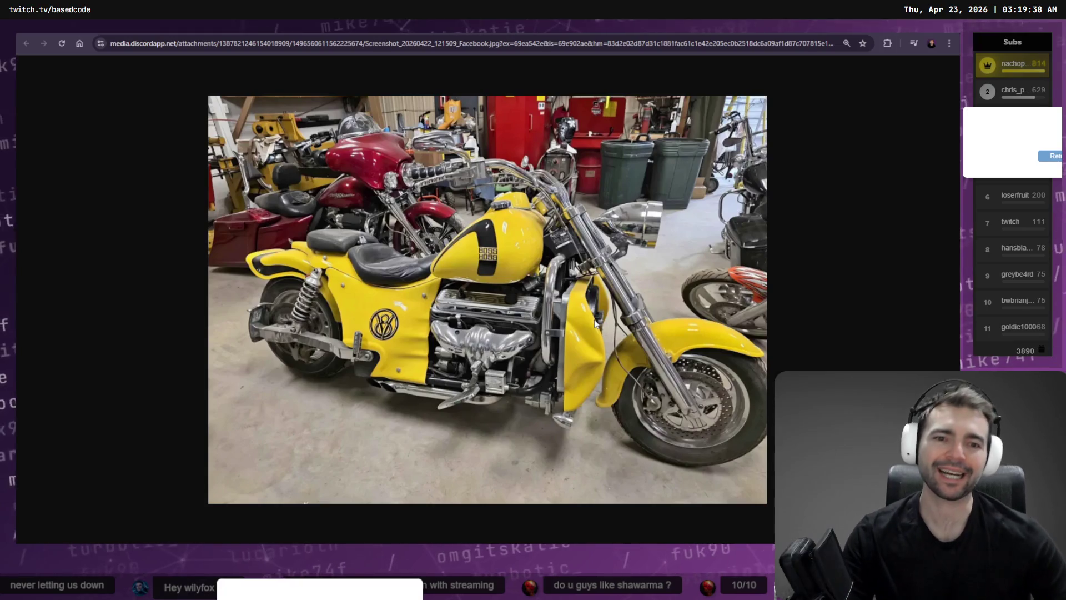
pyautogui.hotkey('ctrl', 'w')
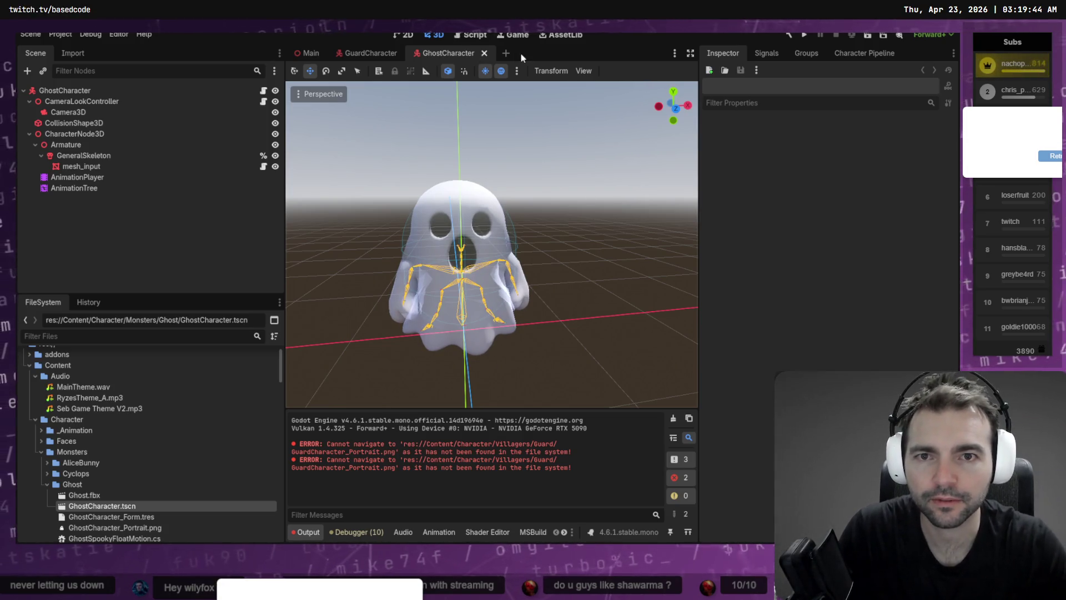
# Close the GhostCharacter and GuardCharacter scene tabs, discarding GuardCharacter's unsaved changes
pyautogui.click(485, 54)
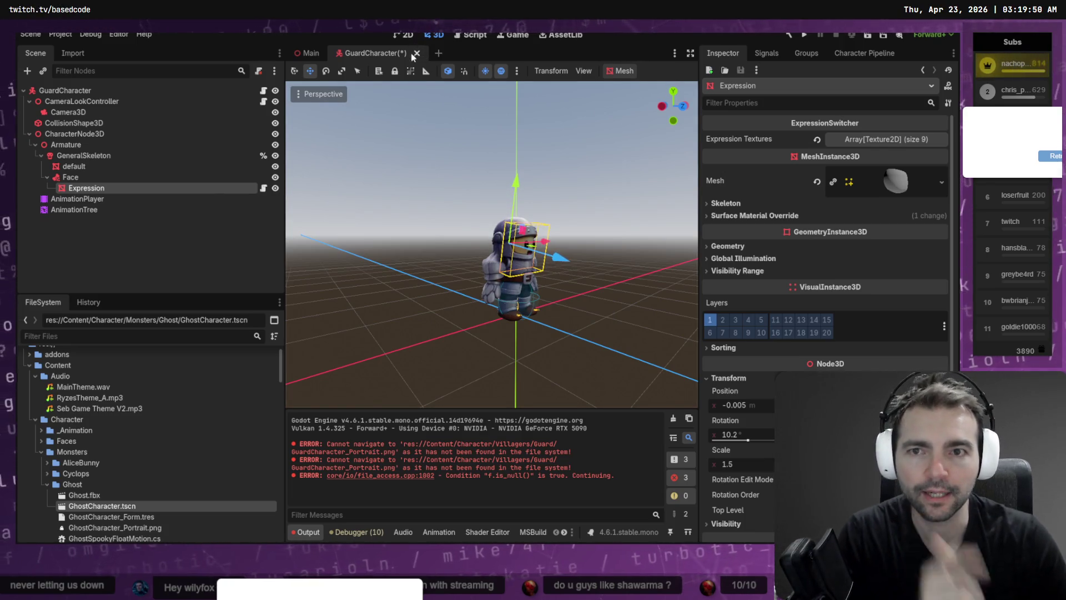
pyautogui.hotkey('ctrl', 's')
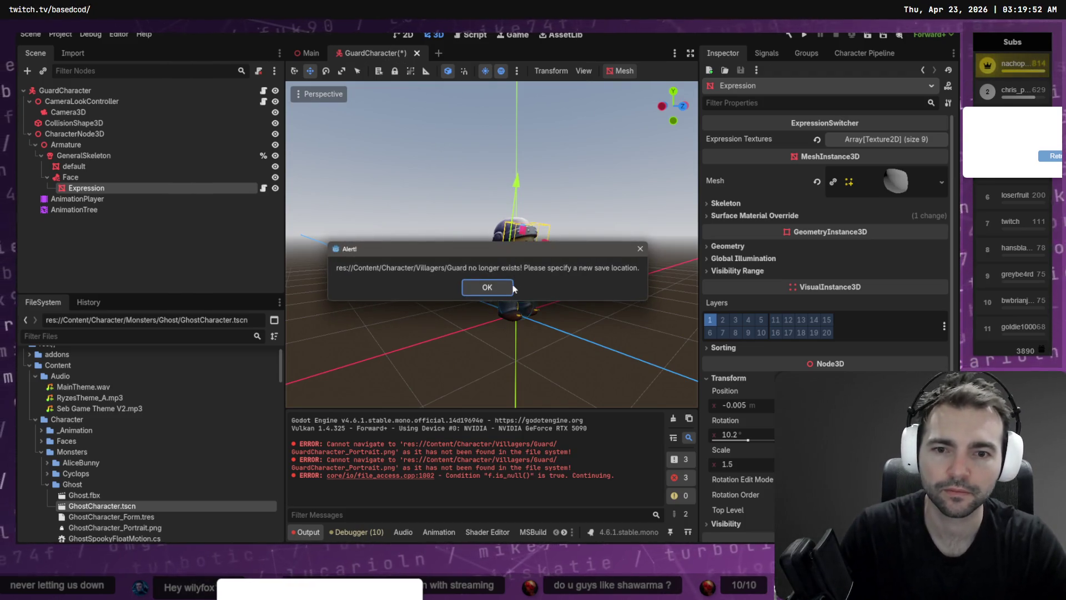
pyautogui.press('Return')
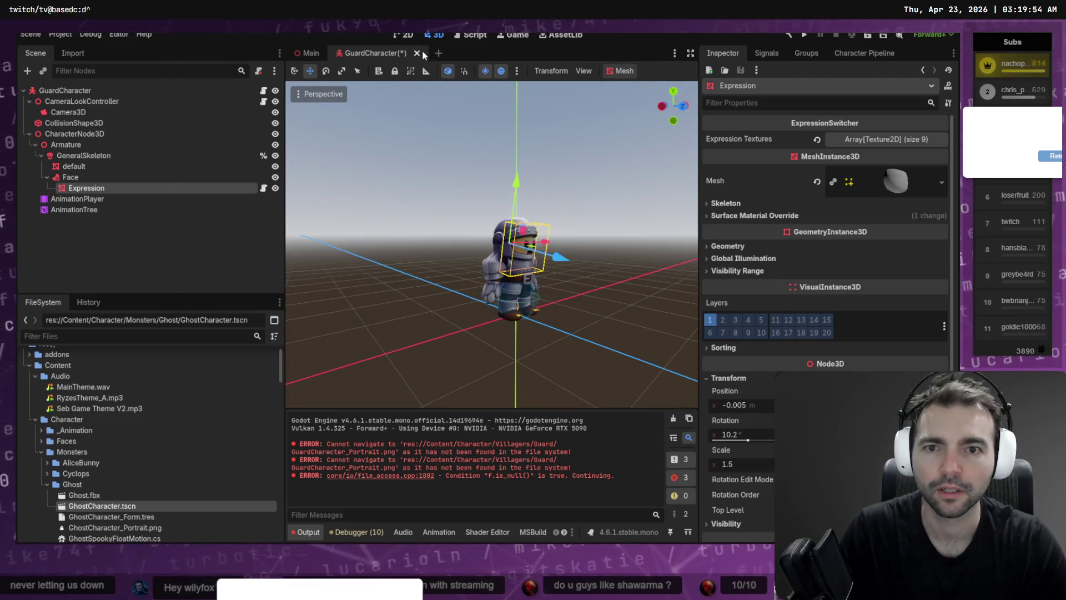
pyautogui.click(419, 52)
pyautogui.click(578, 305)
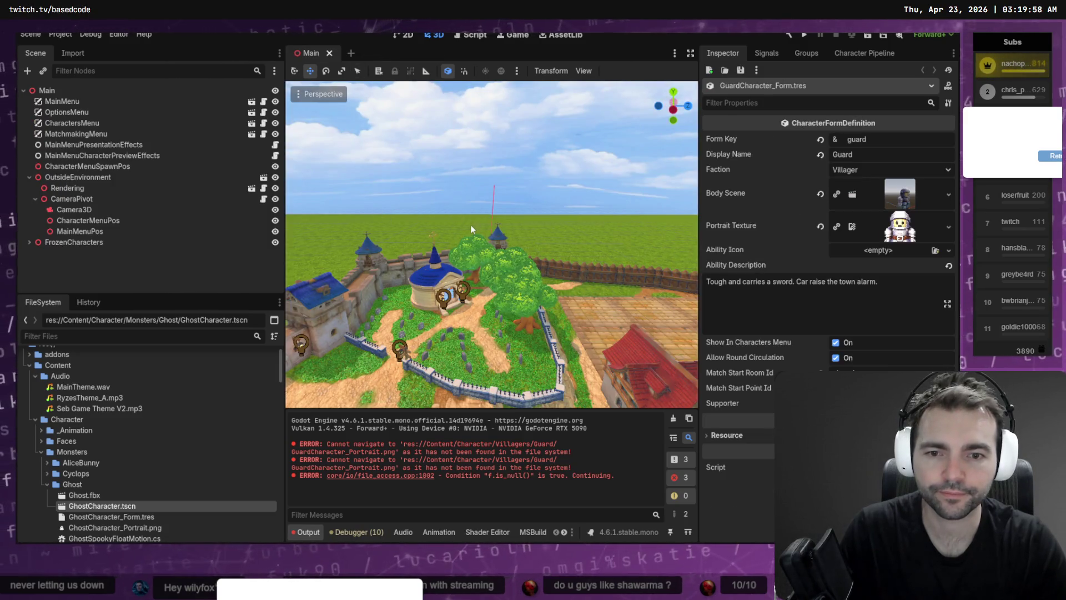
# Glance at the changes in Fork, then return to the Codex lighting-targets question
pyautogui.hotkey('alt', 'Tab')
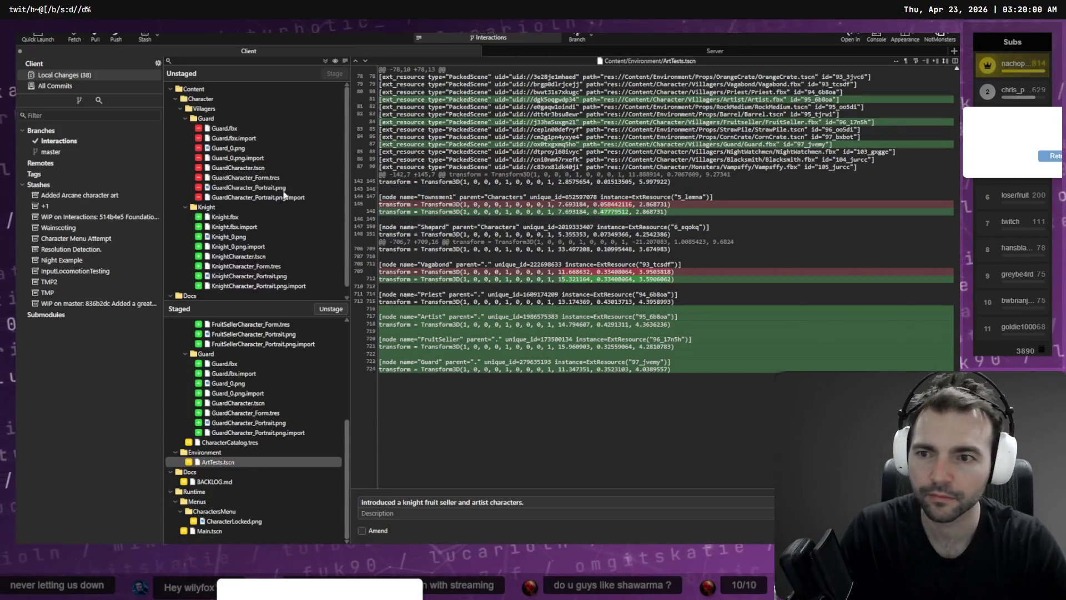
pyautogui.scroll(-1, 231, 239)
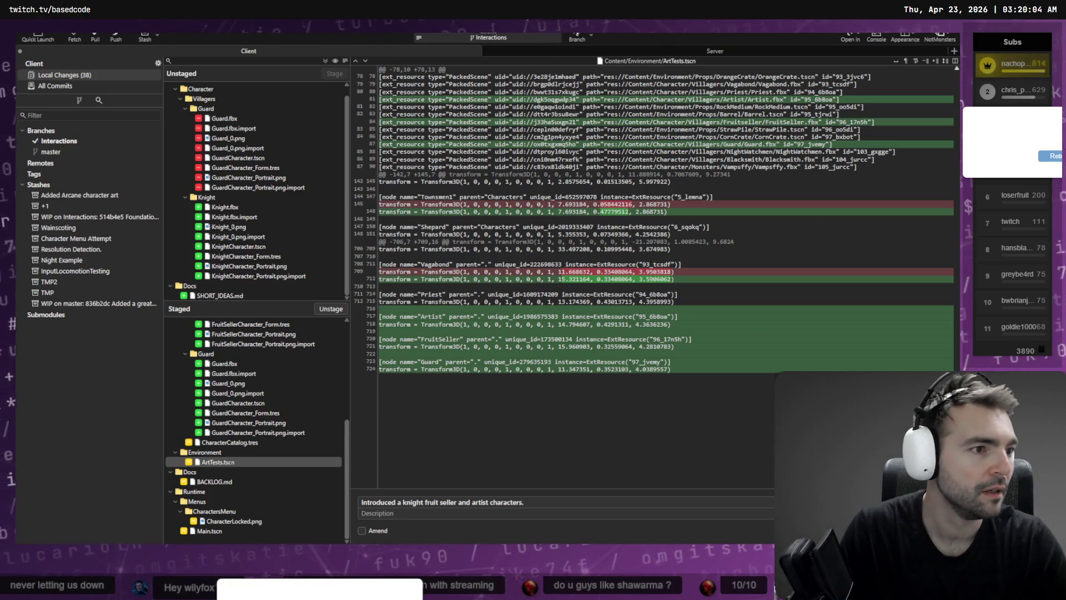
pyautogui.hotkey('alt', 'Tab')
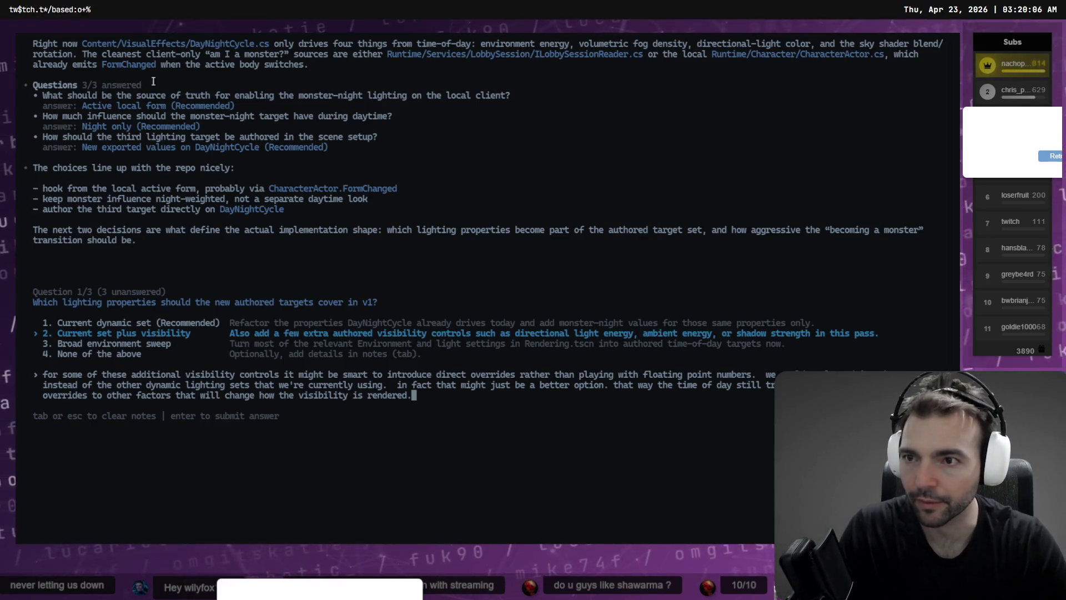
# Answer current set plus visibility (with note), one quick symmetric blend, and all DayNightCycle scenes
pyautogui.hotkey('alt', 'Tab')
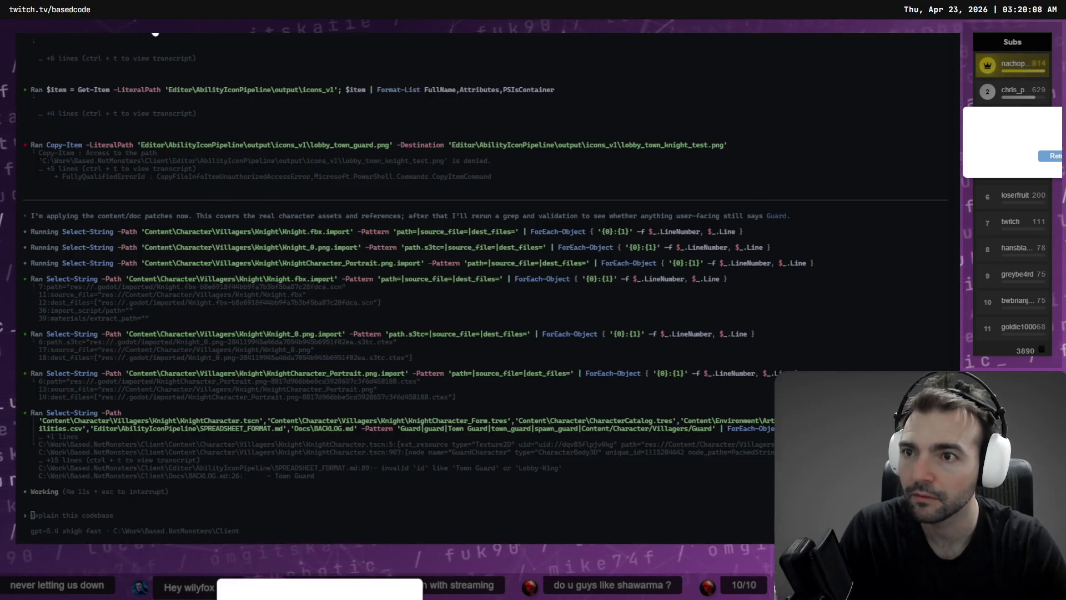
pyautogui.hotkey('alt', 'Tab')
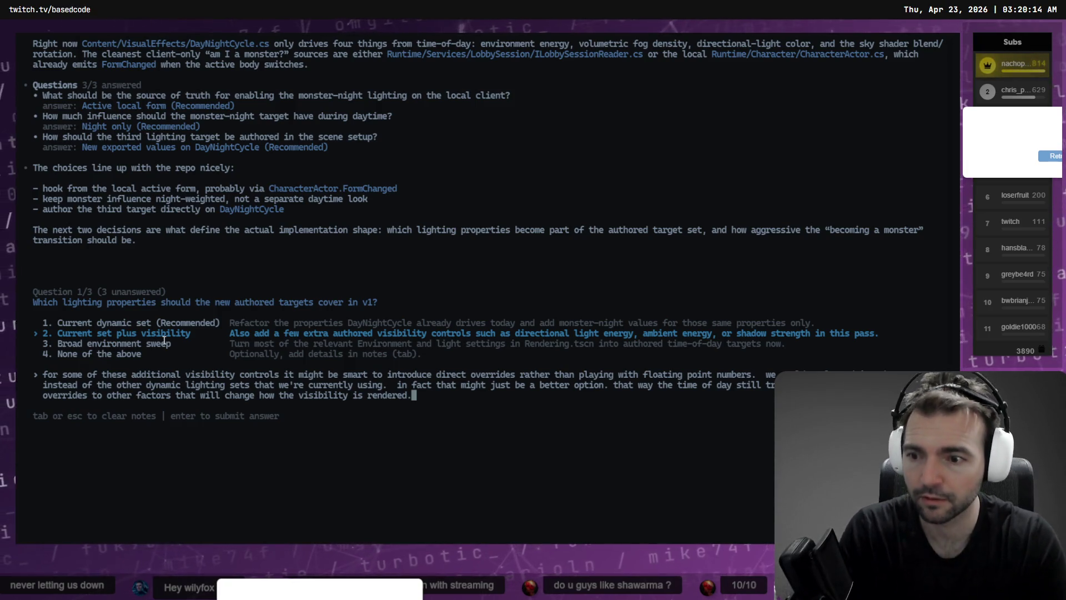
pyautogui.press('Return')
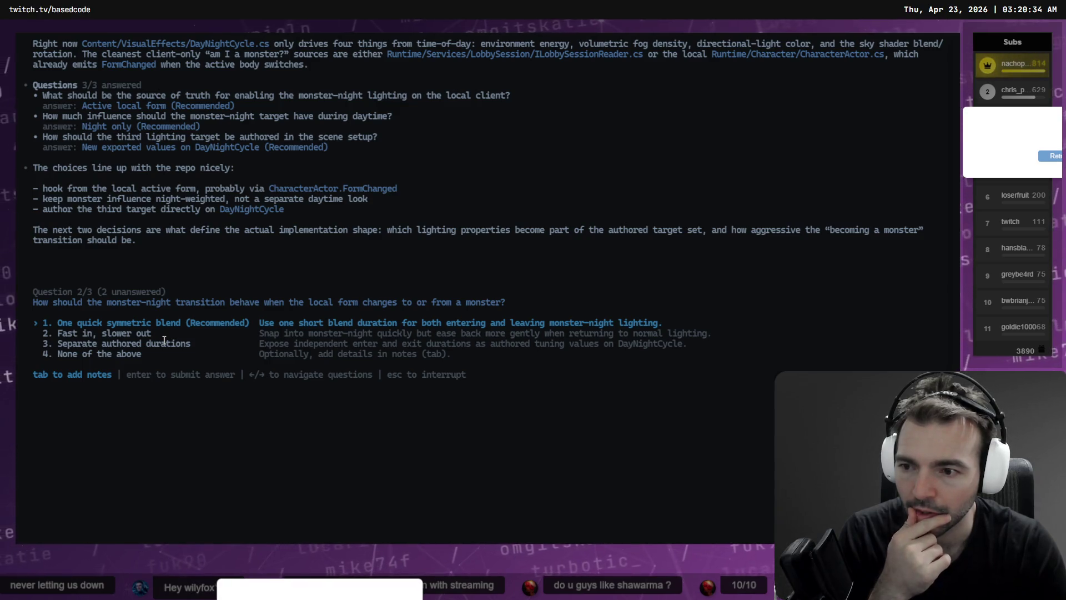
pyautogui.press('Return')
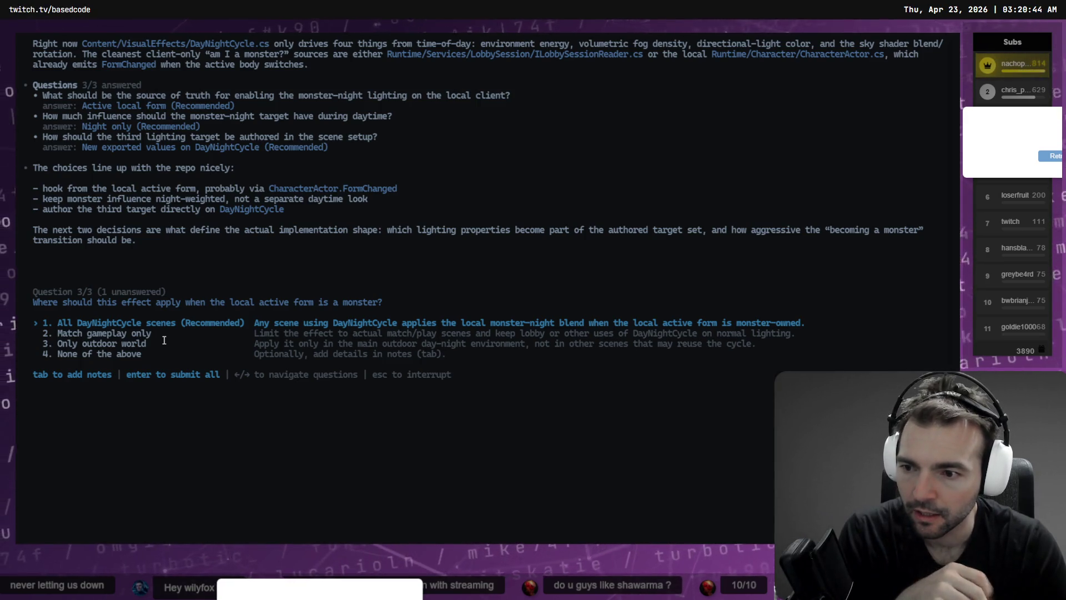
pyautogui.press('Return')
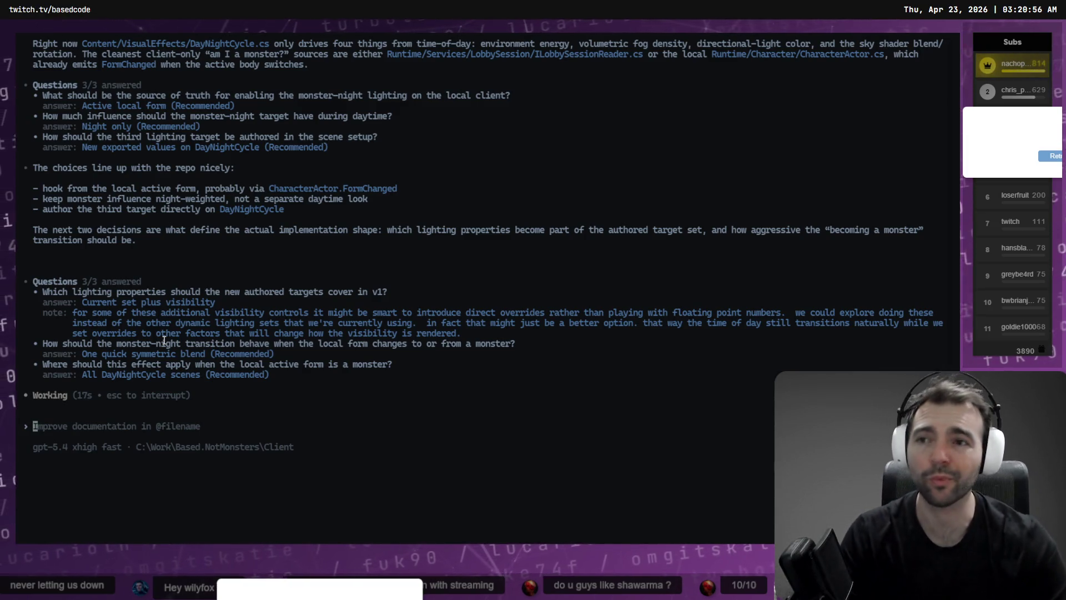
pyautogui.hotkey('alt', 'Tab')
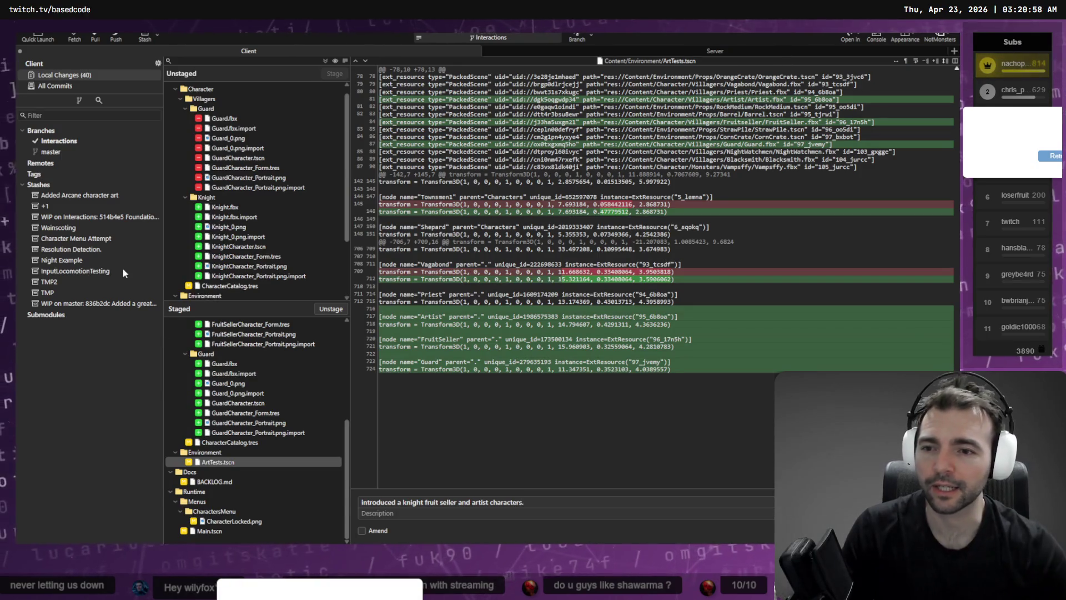
# Compare Fork's pending Guard and Knight changes with the rename agent's progress, ending on its terminal
pyautogui.hotkey('alt', 'Tab')
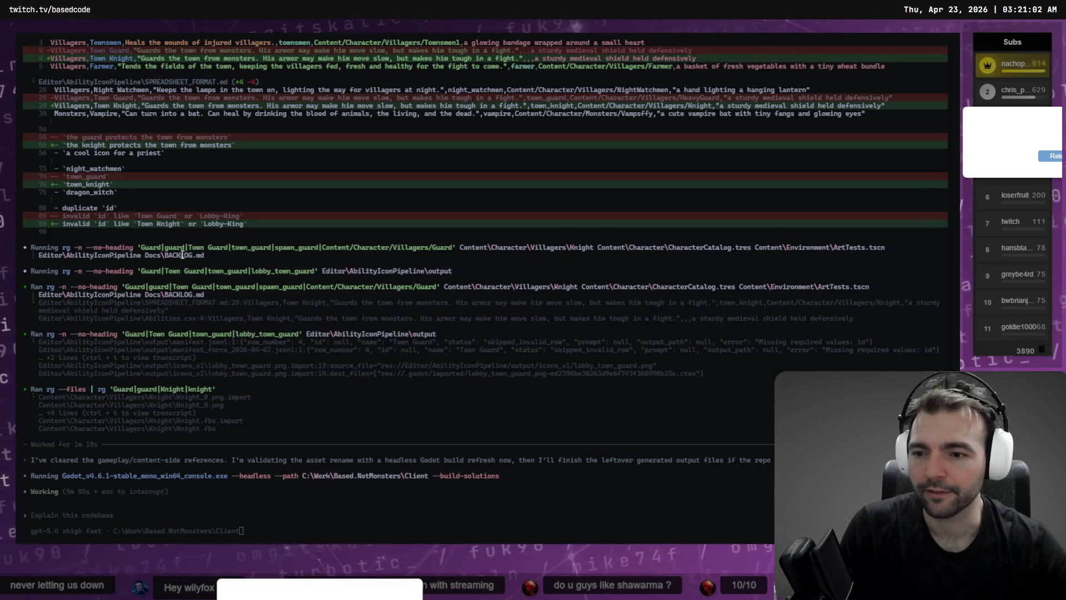
pyautogui.hotkey('alt', 'Tab')
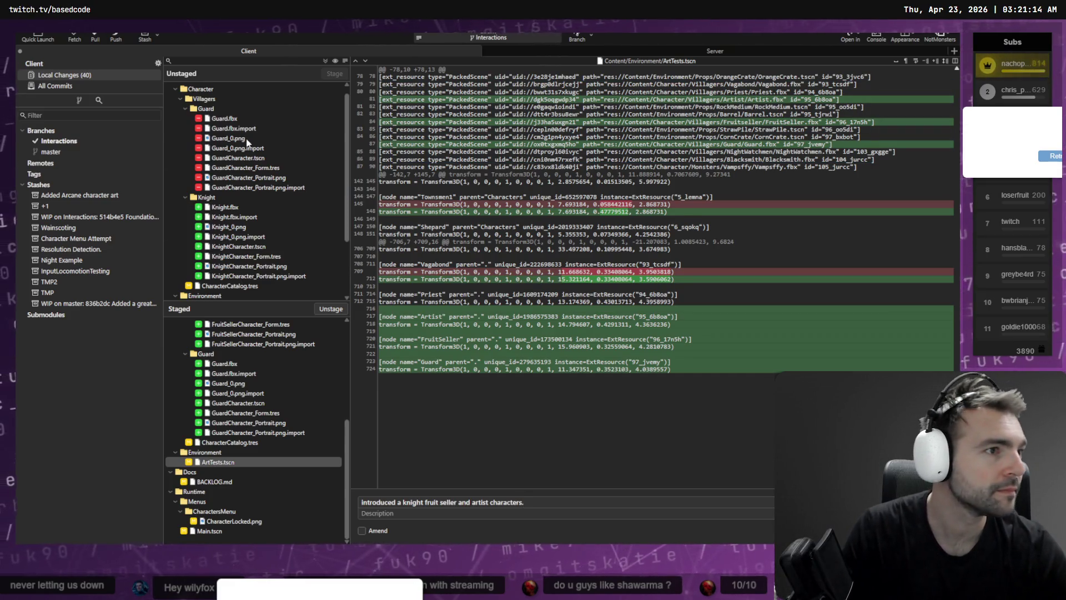
pyautogui.hotkey('alt', 'Tab')
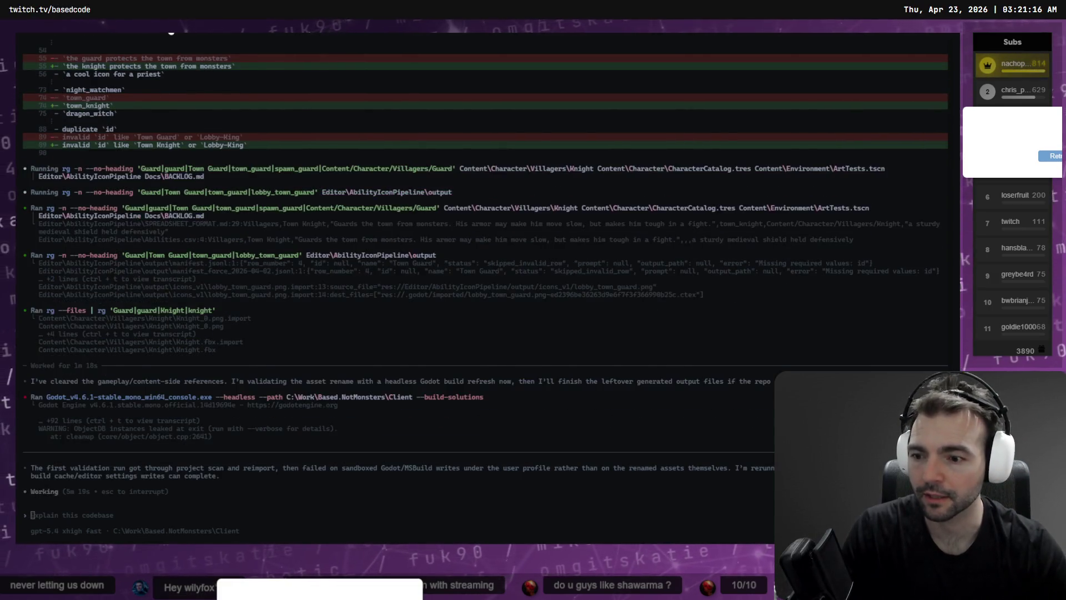
# Bring up the lighting session's Question 1/3 on which monster-night model to plan around
pyautogui.hotkey('alt', 'Tab')
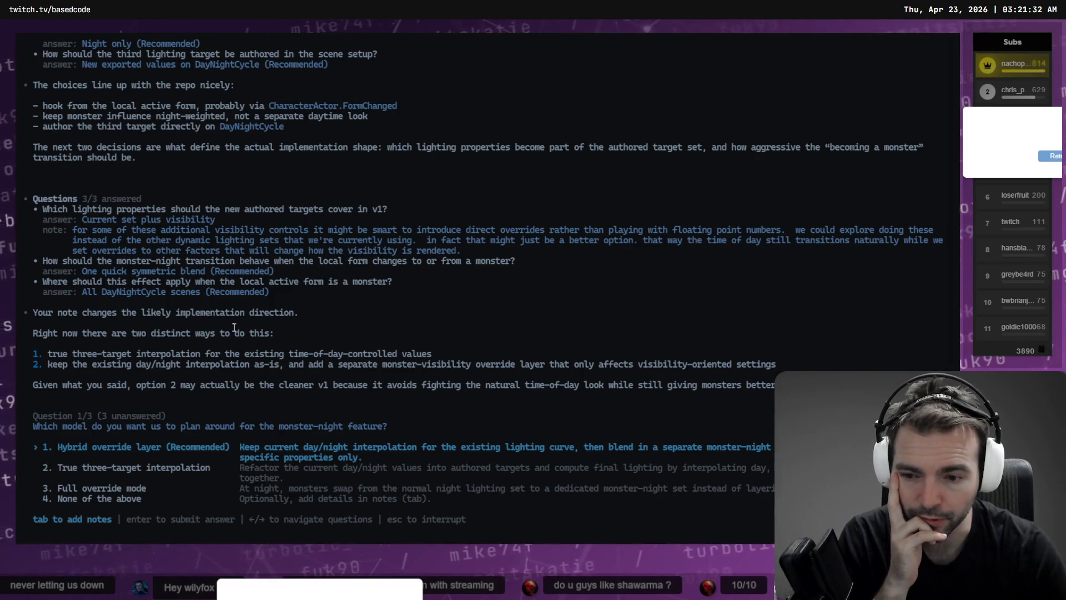
# Choose option 3, Full override mode, as the monster-night model
pyautogui.press('Down')
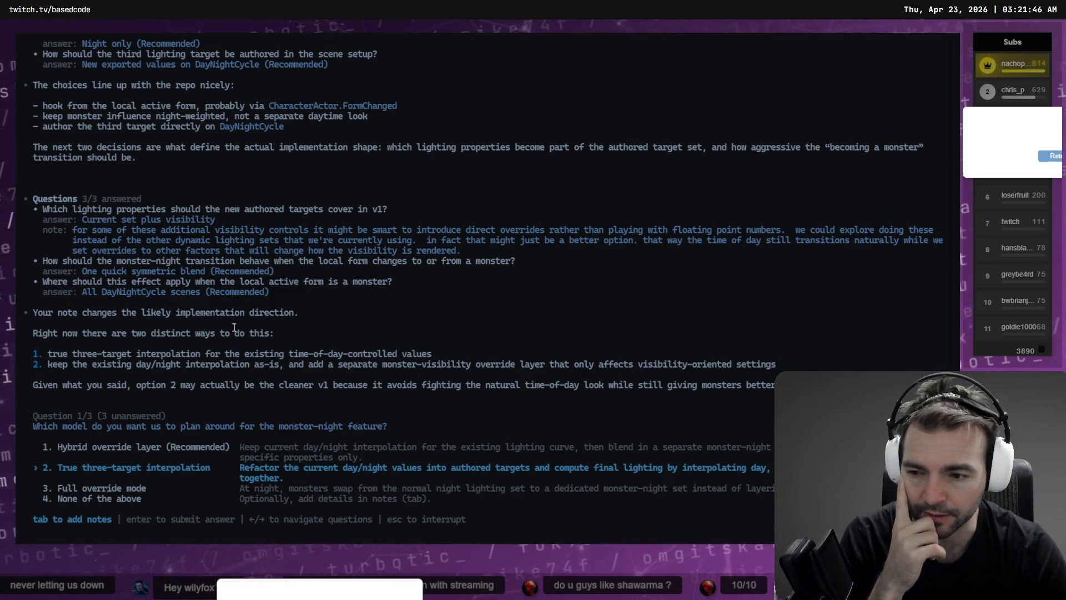
pyautogui.press('Down')
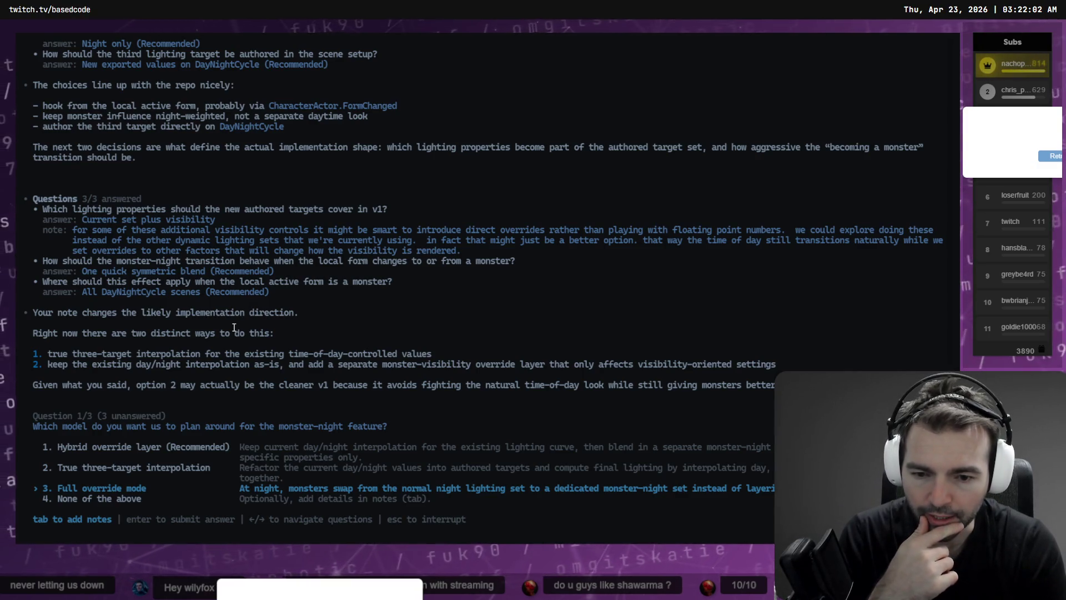
pyautogui.press('Return')
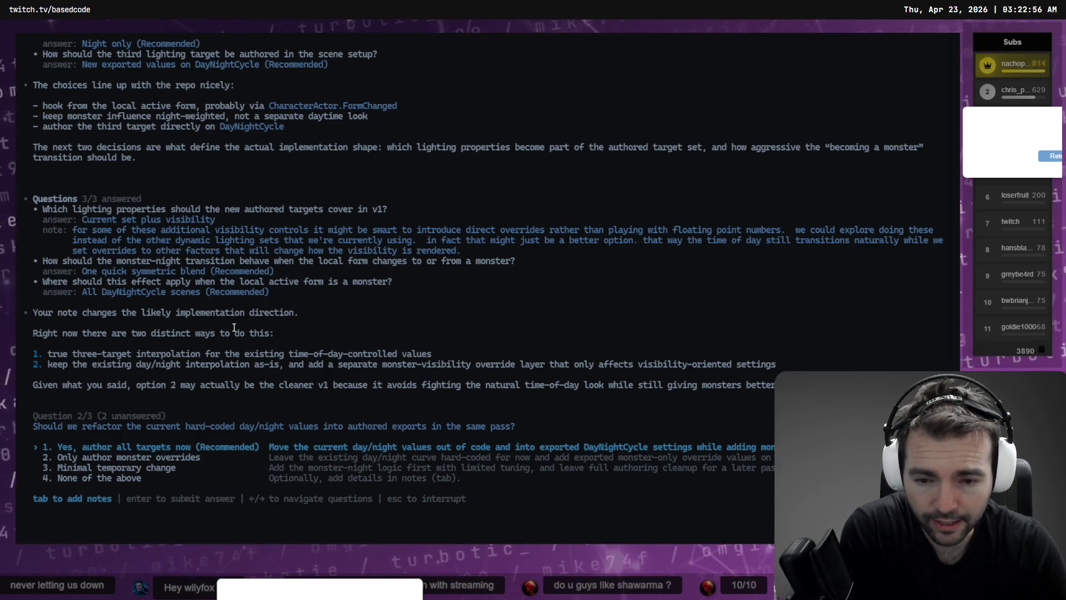
# Answer 'None of the above' with a note: keep day/night cycle, override fog, brighten lights, add red monster light
pyautogui.press('Down')
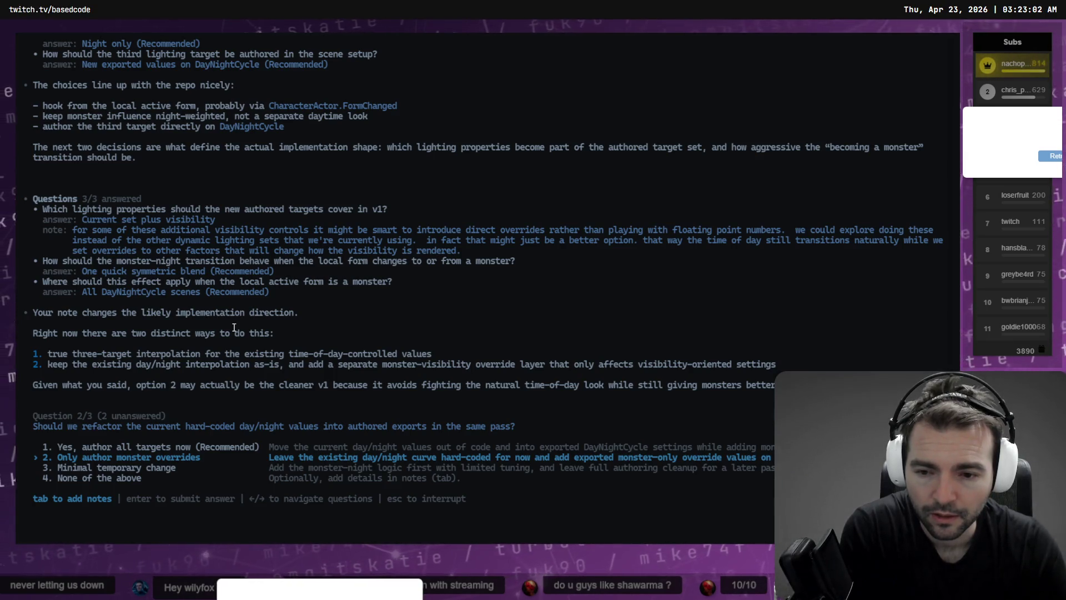
pyautogui.press('Down')
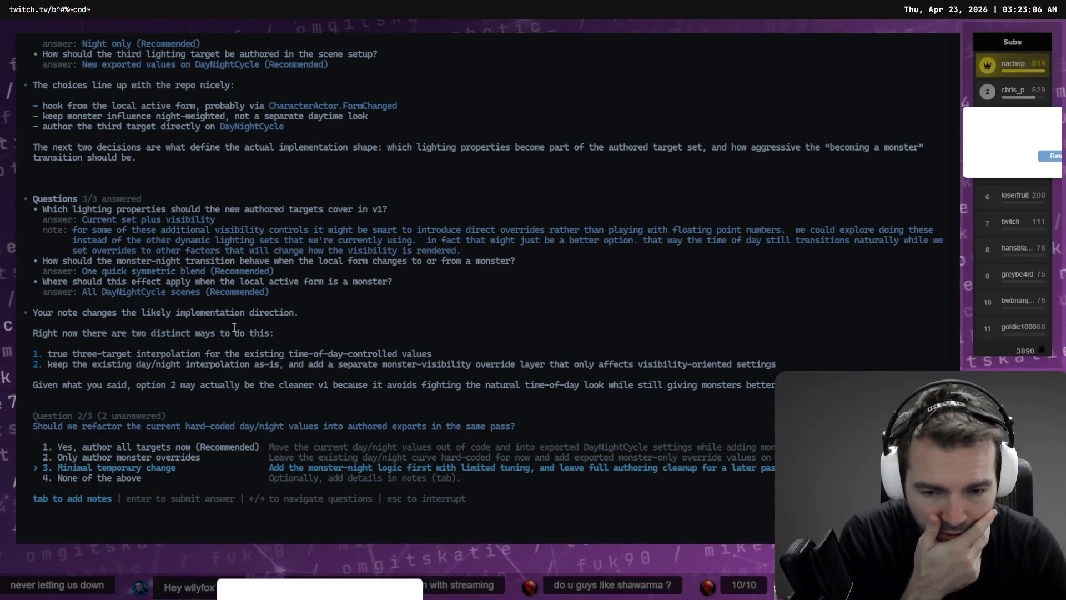
pyautogui.press('Down')
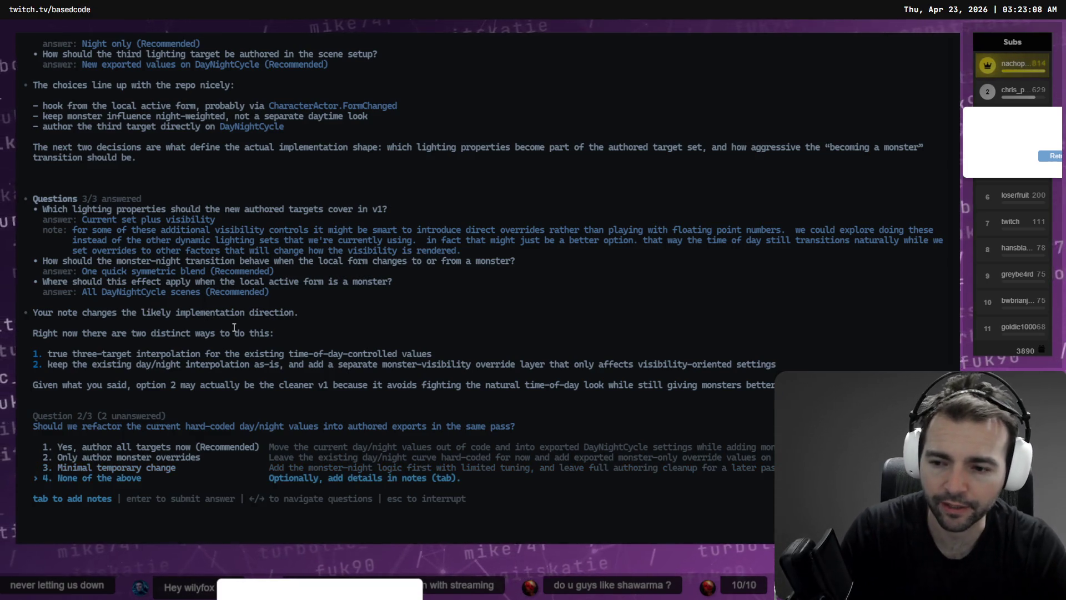
pyautogui.press('Tab')
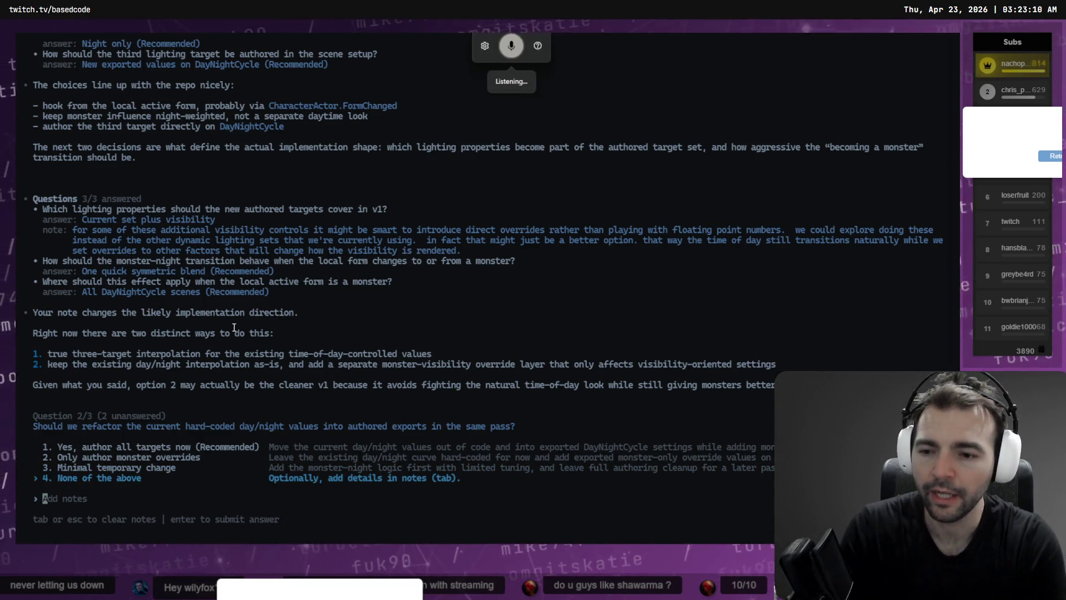
pyautogui.write('we should keep the day night')
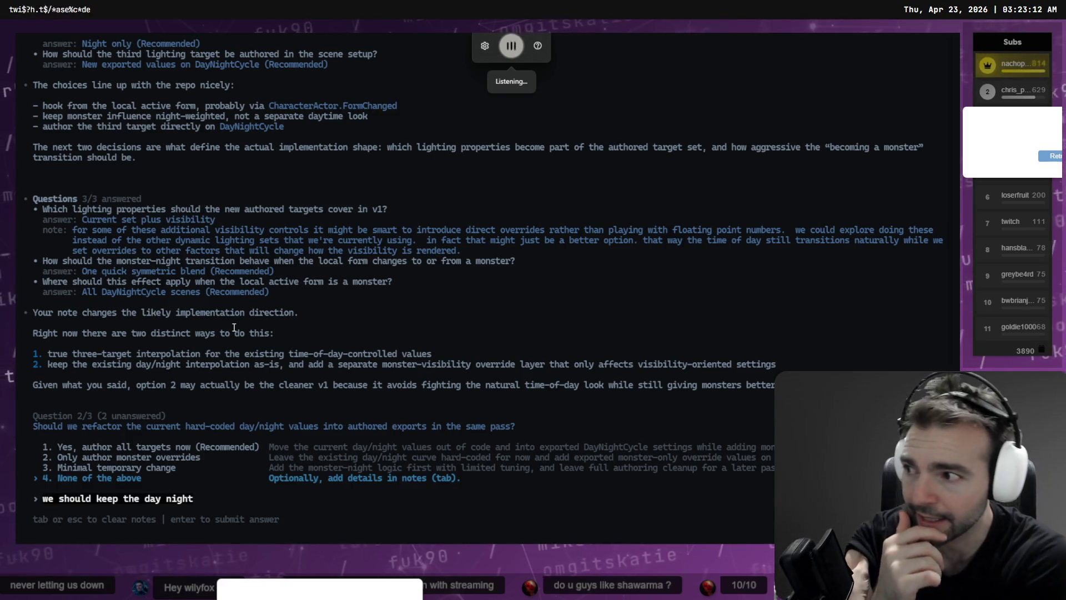
pyautogui.write(' cycle mostly intact as it is')
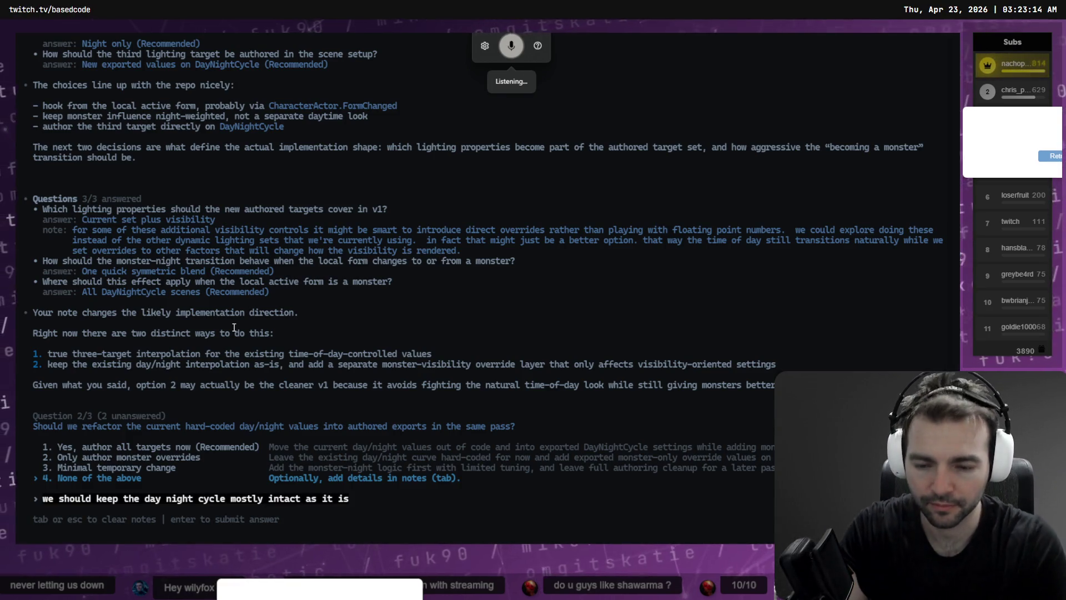
pyautogui.write(', ')
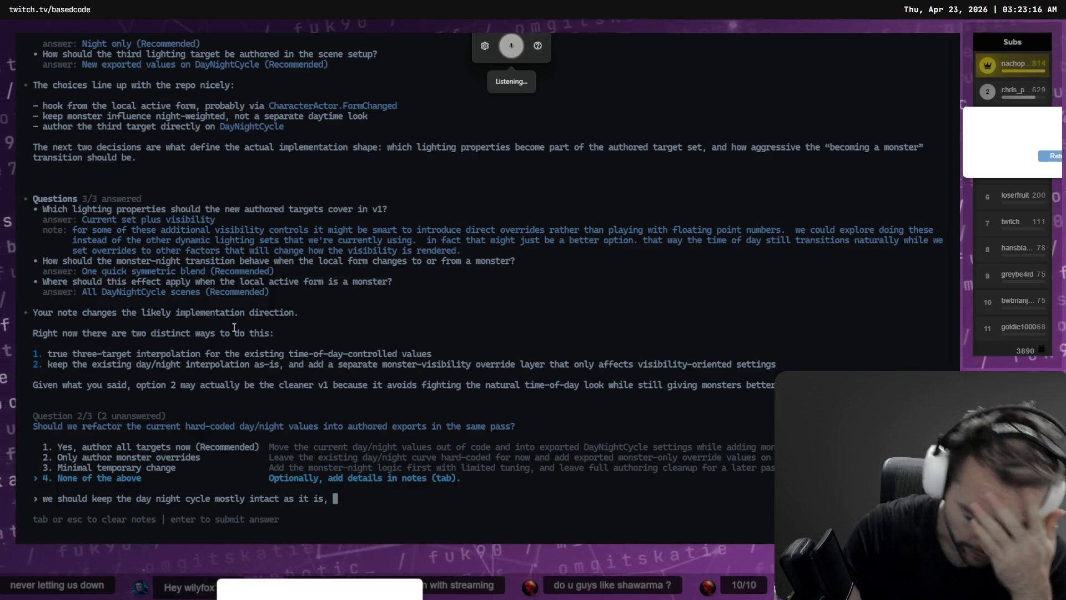
pyautogui.write("we're going to")
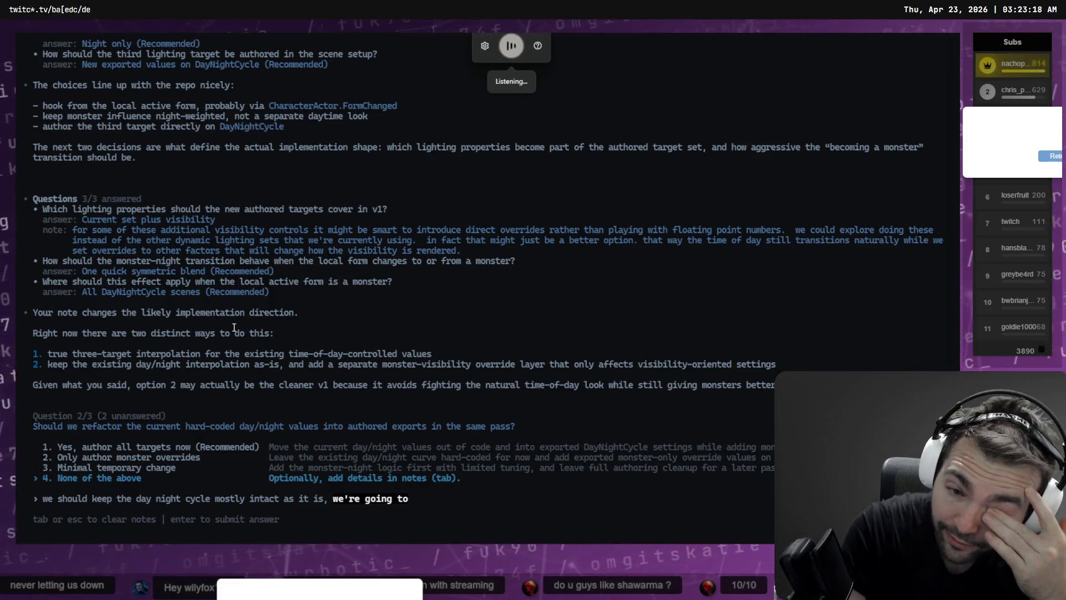
pyautogui.write(' override a few of those settings')
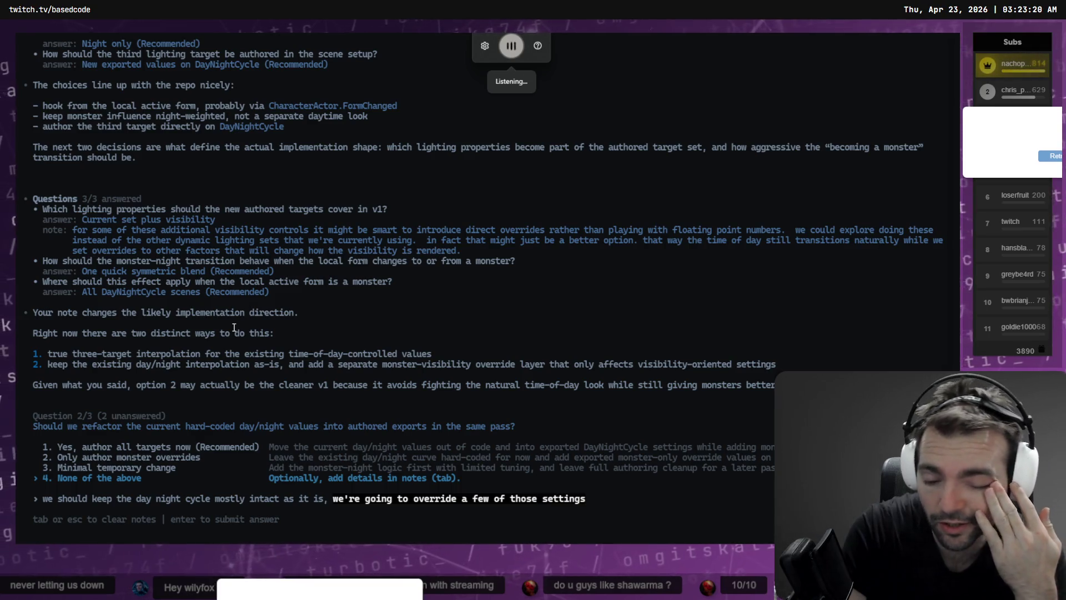
pyautogui.write(' such as the fog')
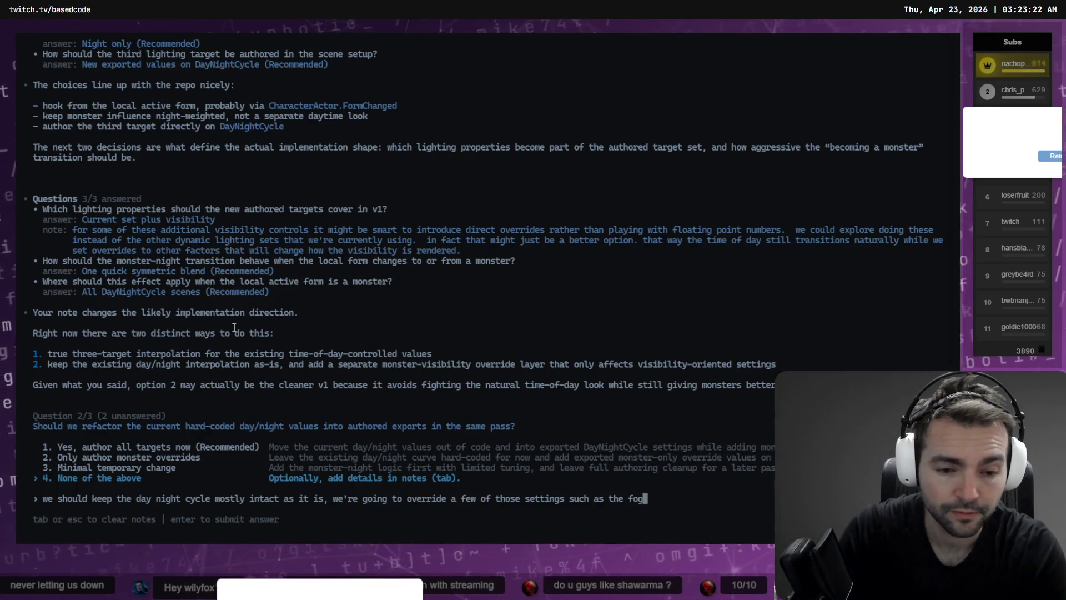
pyautogui.write(', ')
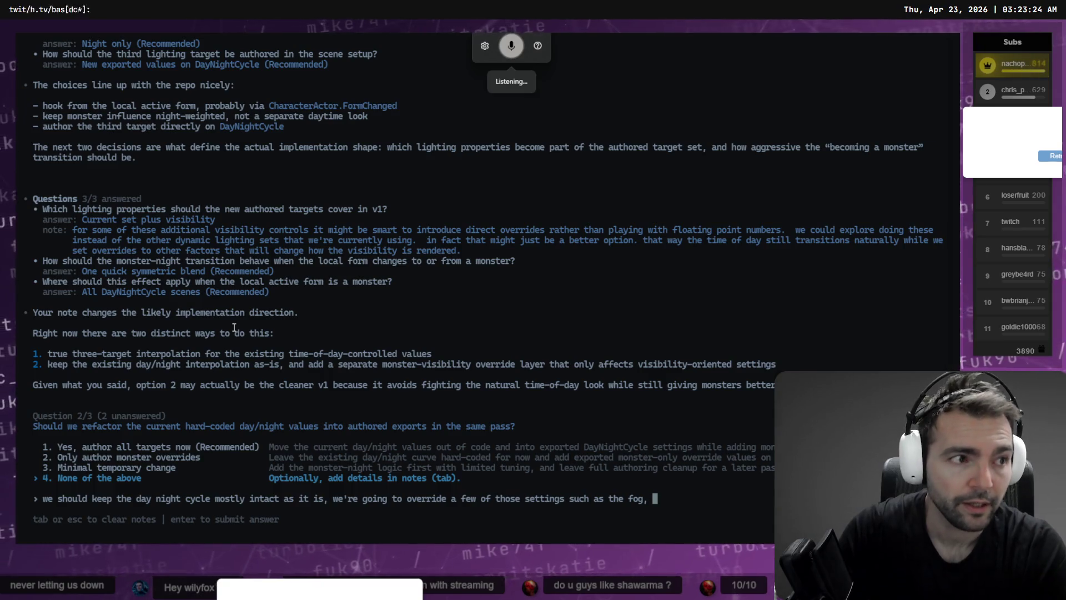
pyautogui.write('increase the')
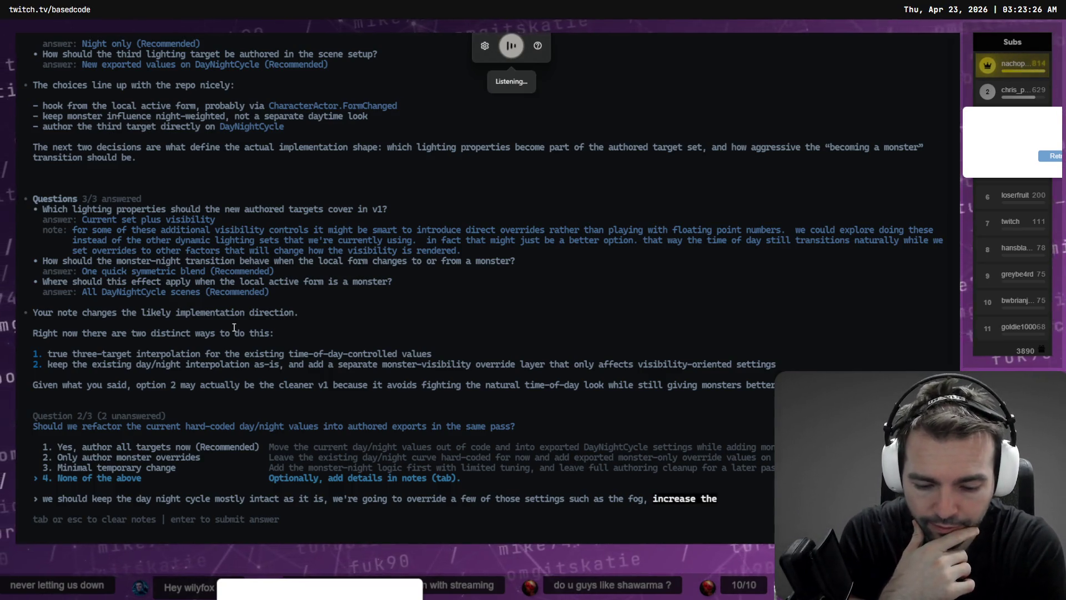
pyautogui.write(' value of s')
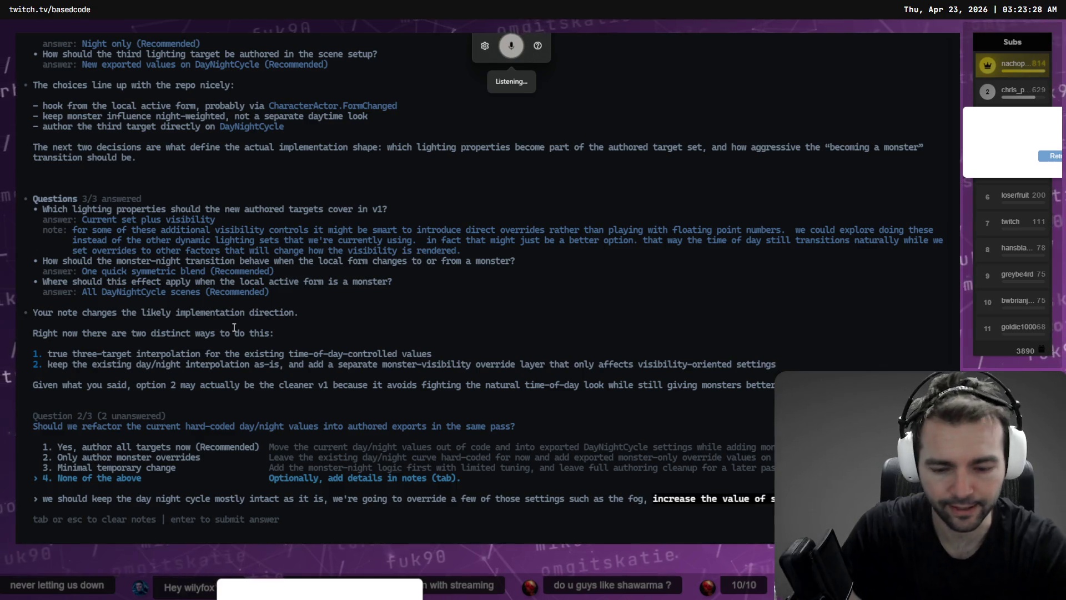
pyautogui.write('ome easier to see')
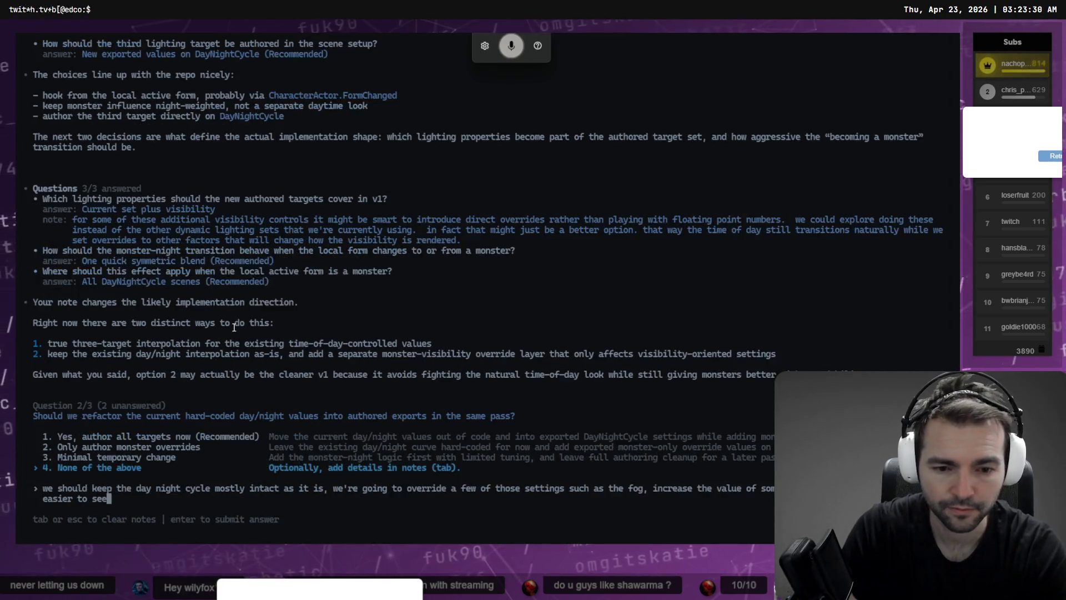
pyautogui.write('. ')
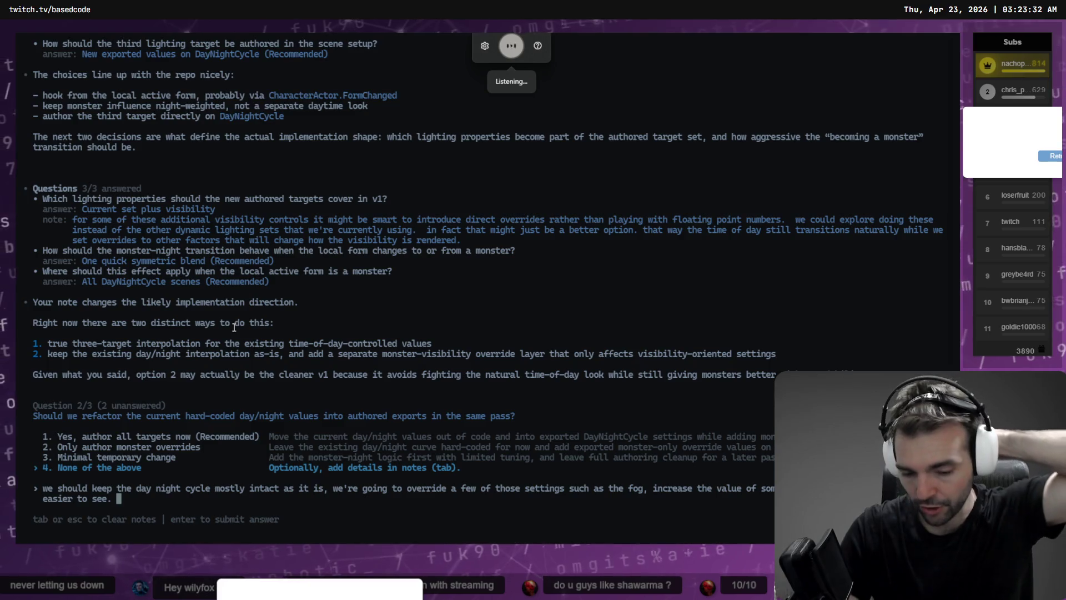
pyautogui.write('and introduce a new directional light')
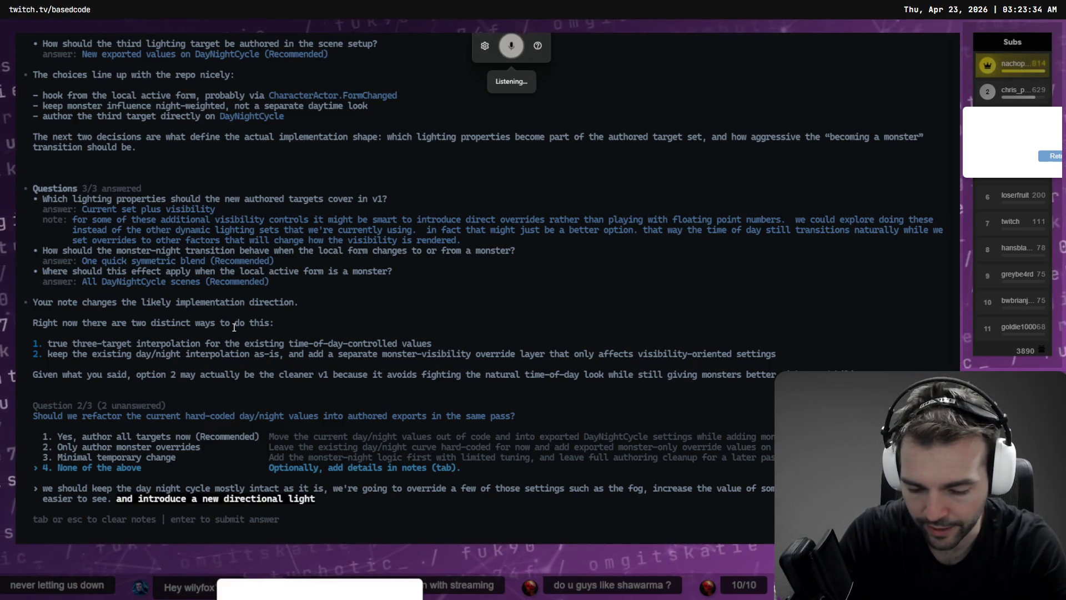
pyautogui.write('that only turns on when in Monster Mode that makes it easy to see in the dark')
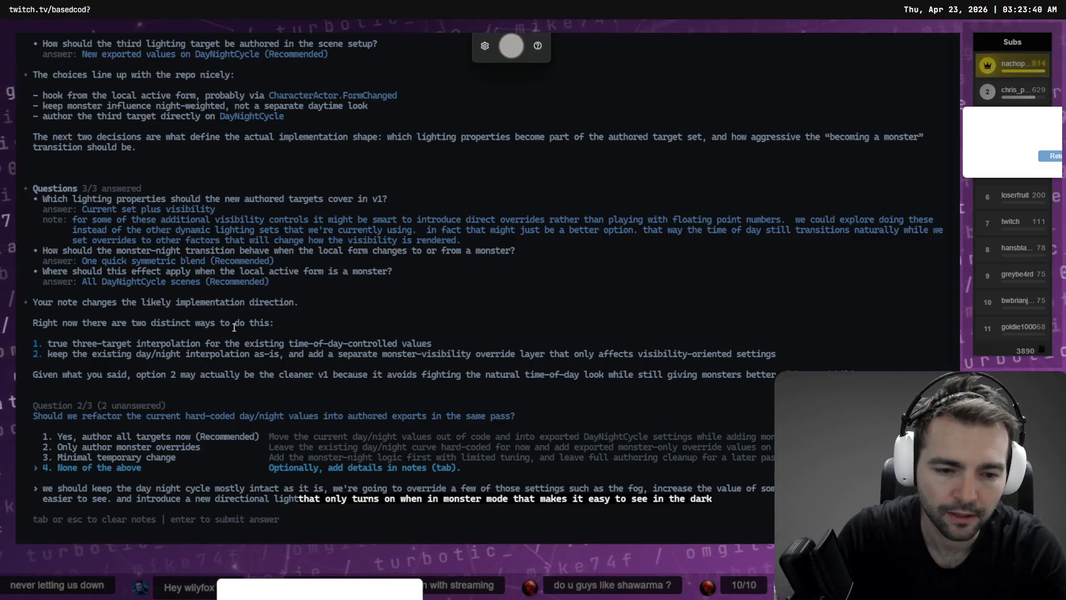
pyautogui.press('ctrl+super')
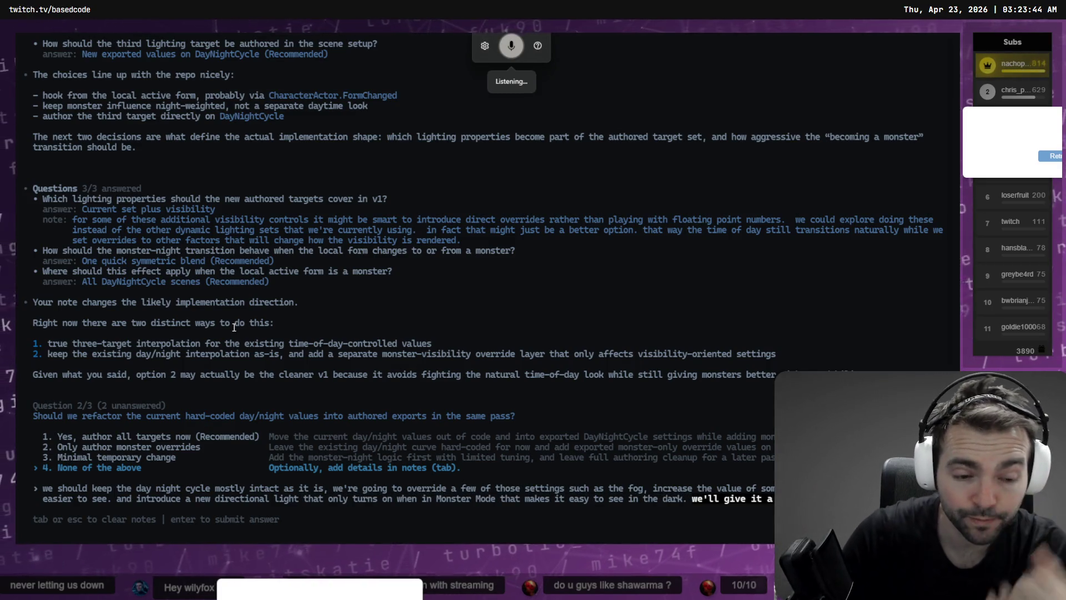
pyautogui.press('Return')
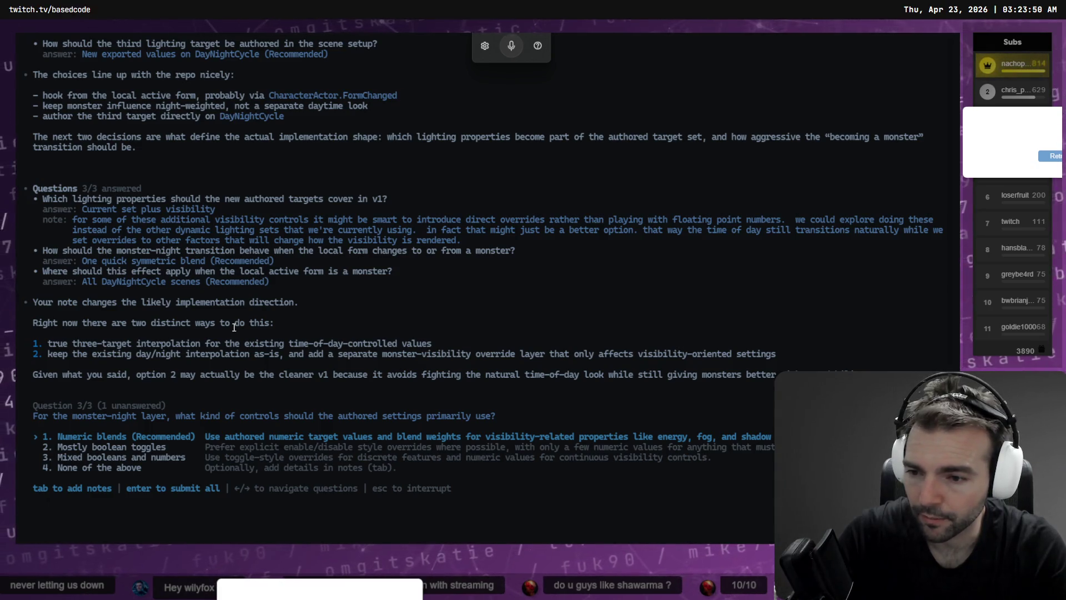
pyautogui.hotkey('ctrl', 'Tab')
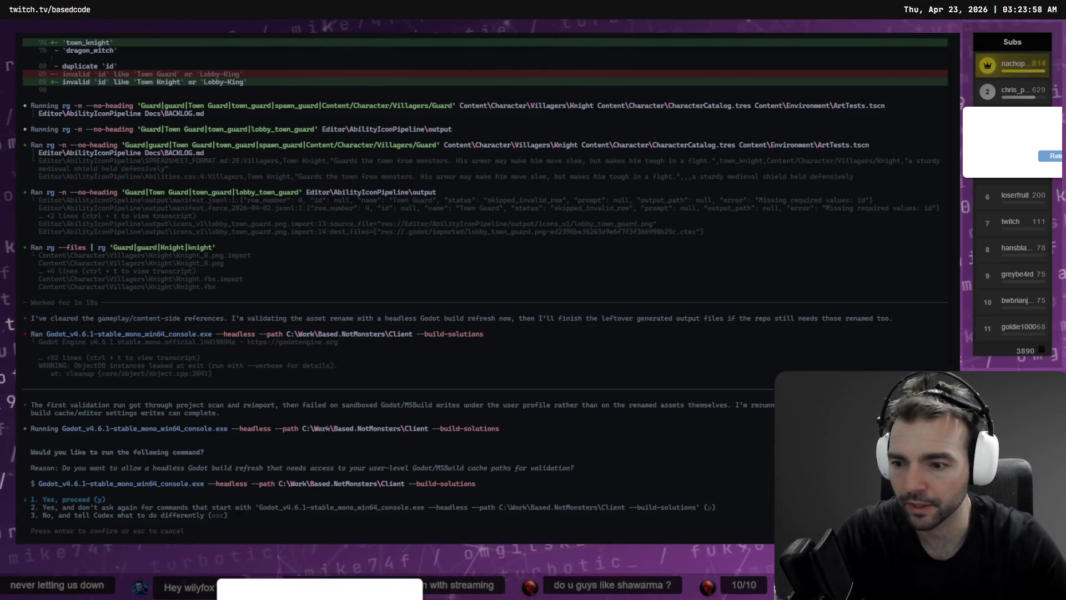
# Approve the headless Godot build rerun, then pick Numeric blends as the lighting controls
pyautogui.press('Return')
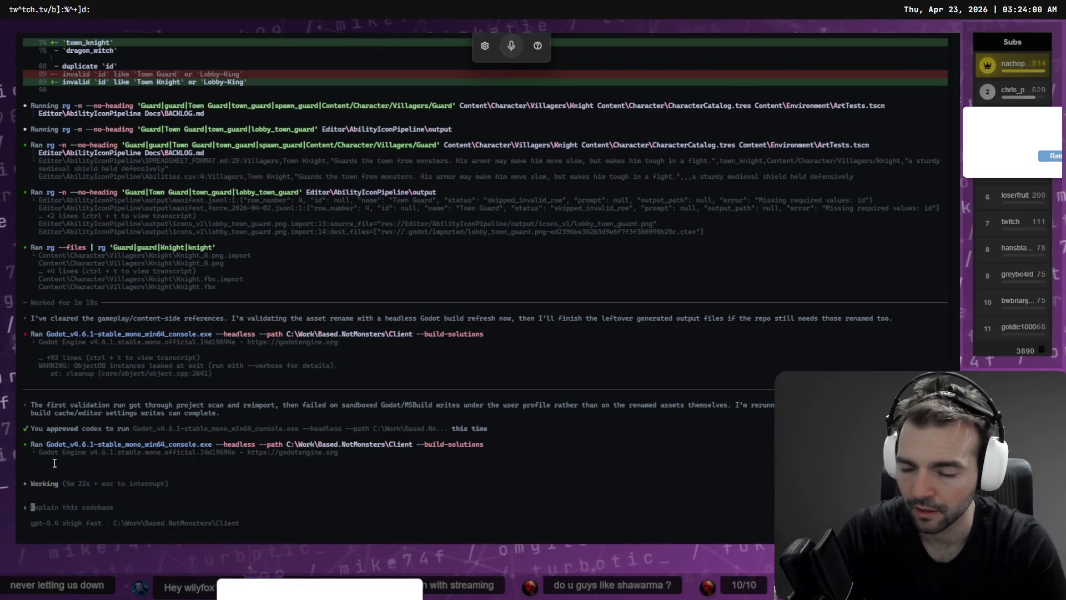
pyautogui.hotkey('ctrl', 'Tab')
pyautogui.press('Return')
pyautogui.write('y')
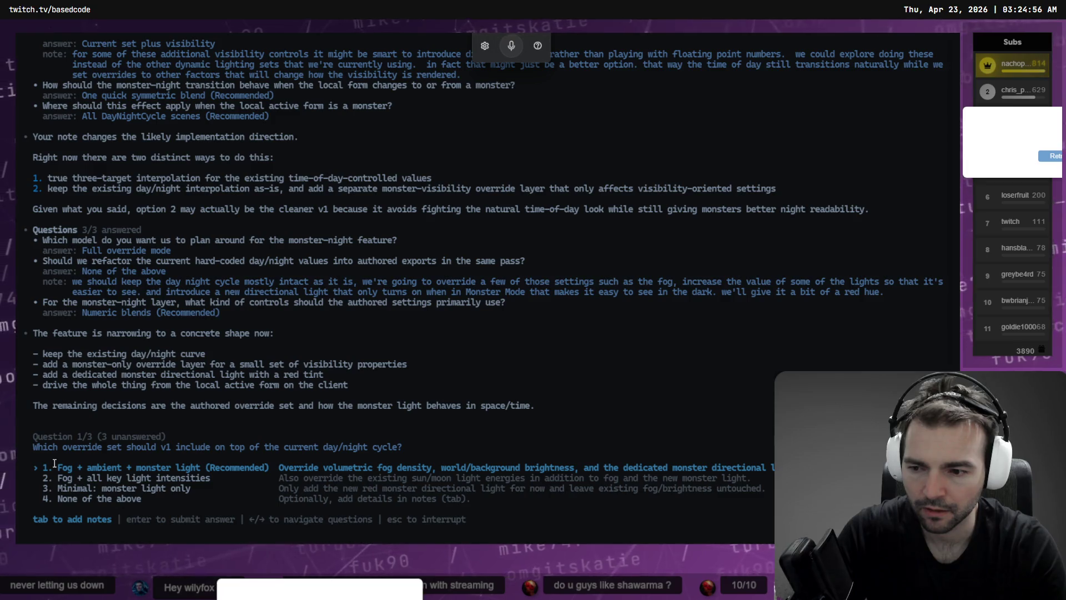
# Choose fog, ambient and monster light overrides, with the monster light following the main day-night light
pyautogui.press('Return')
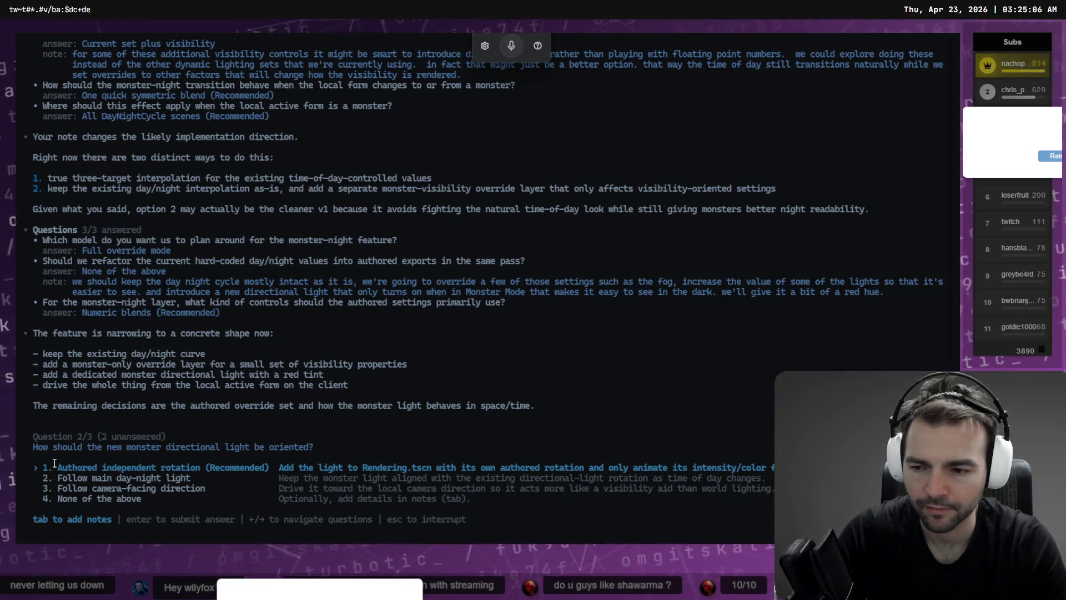
pyautogui.press('Down')
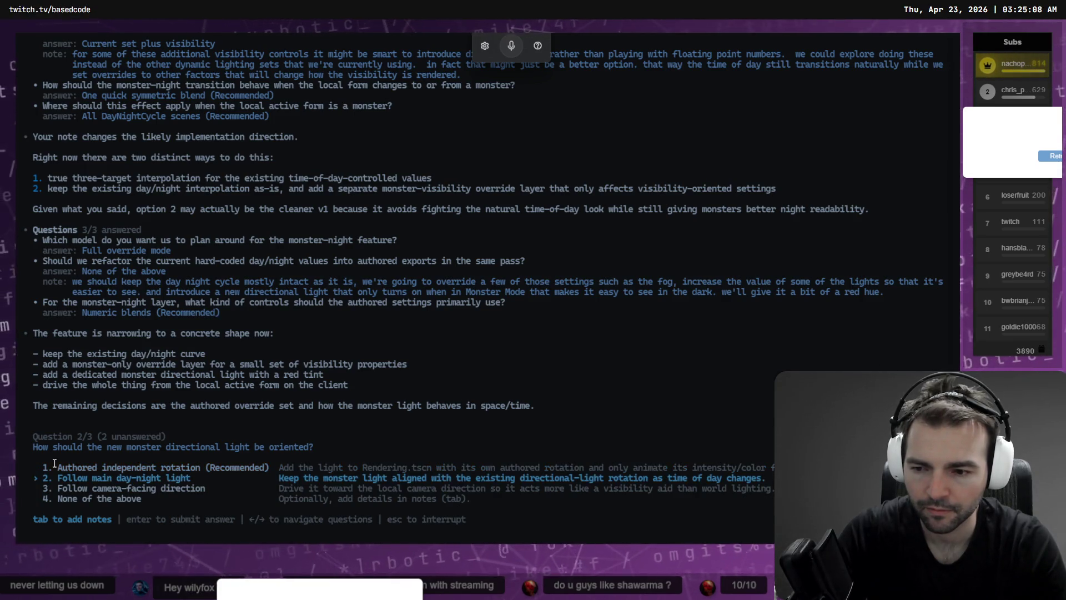
pyautogui.press('Return')
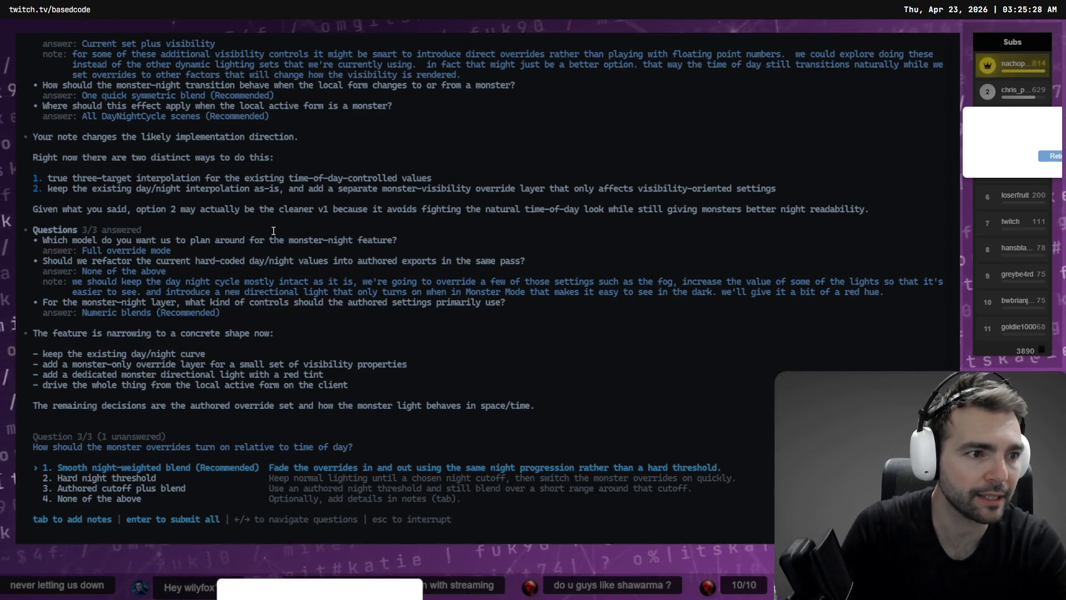
pyautogui.hotkey('alt', 'Tab')
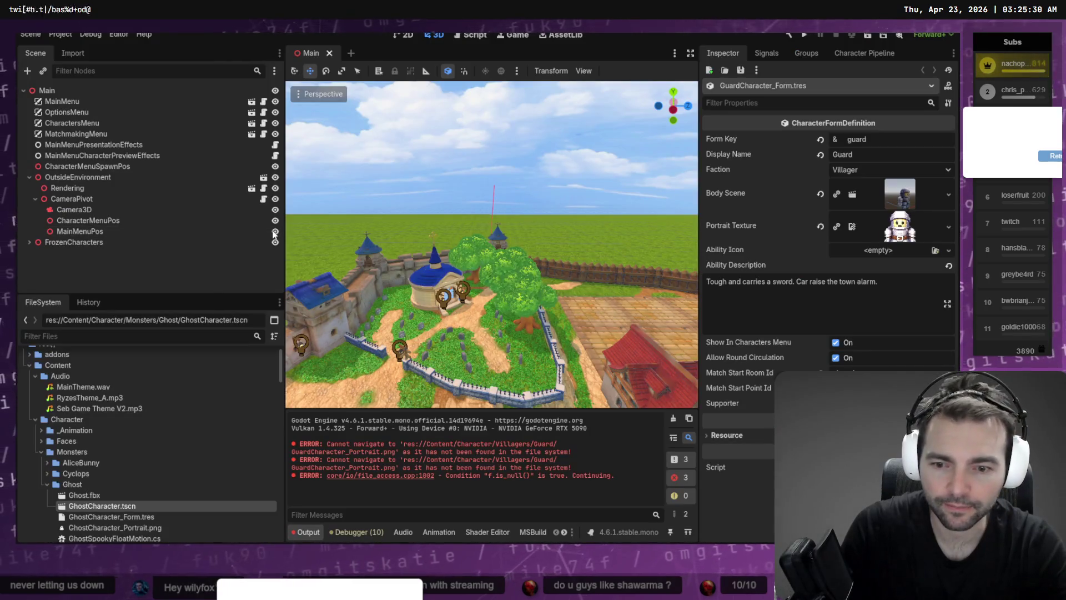
# Clear the errors and warnings from Godot's Output panel and return to the Codex terminal
pyautogui.click(674, 419)
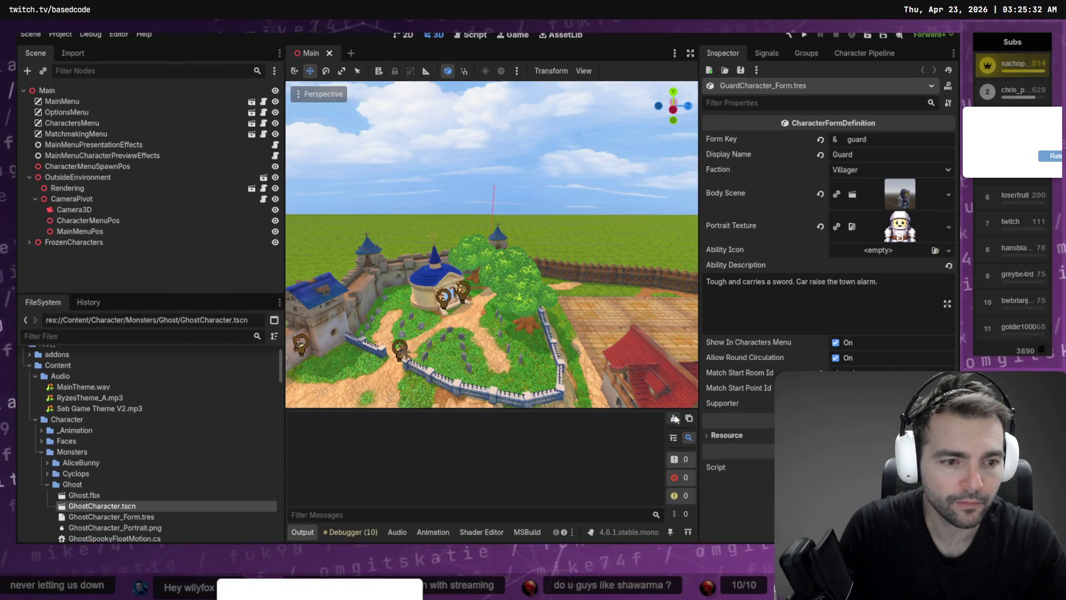
pyautogui.hotkey('alt', 'Tab')
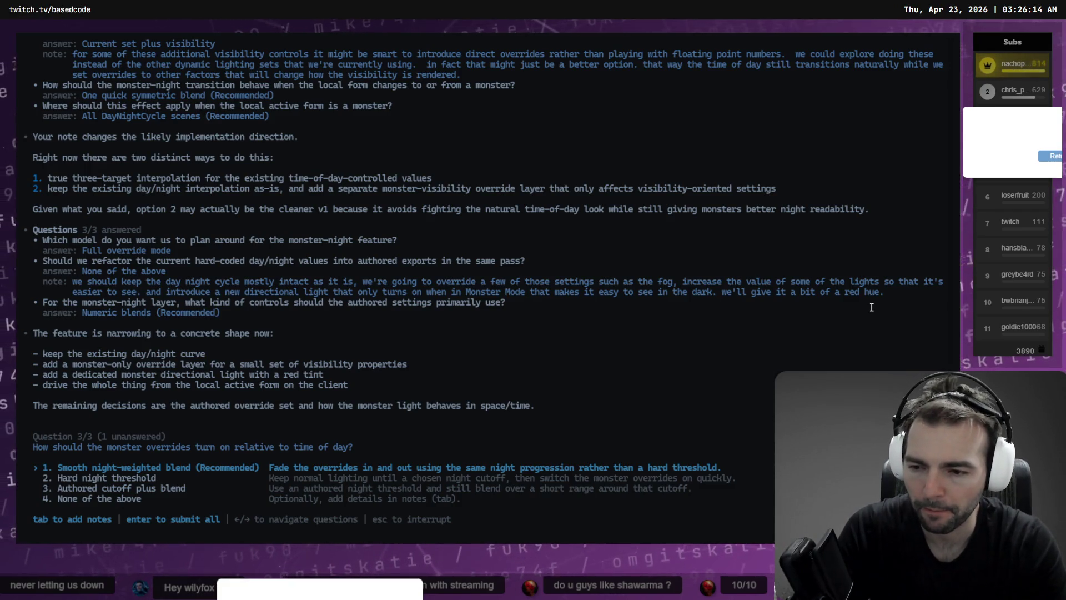
# Pick Smooth night-weighted blend for override timing and submit all answers, confirming with y
pyautogui.press('Down')
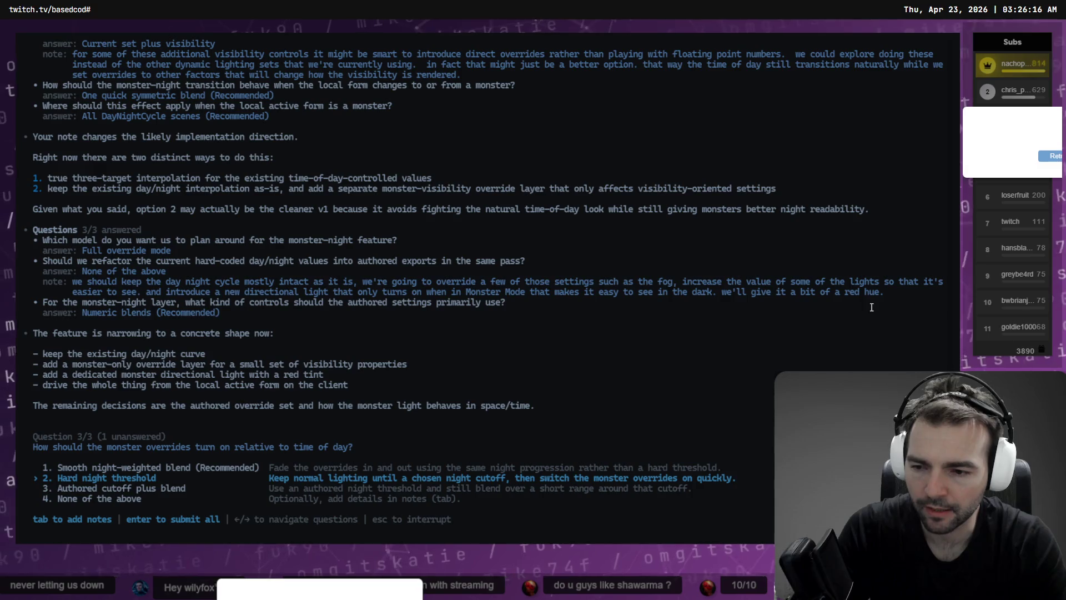
pyautogui.press('Up')
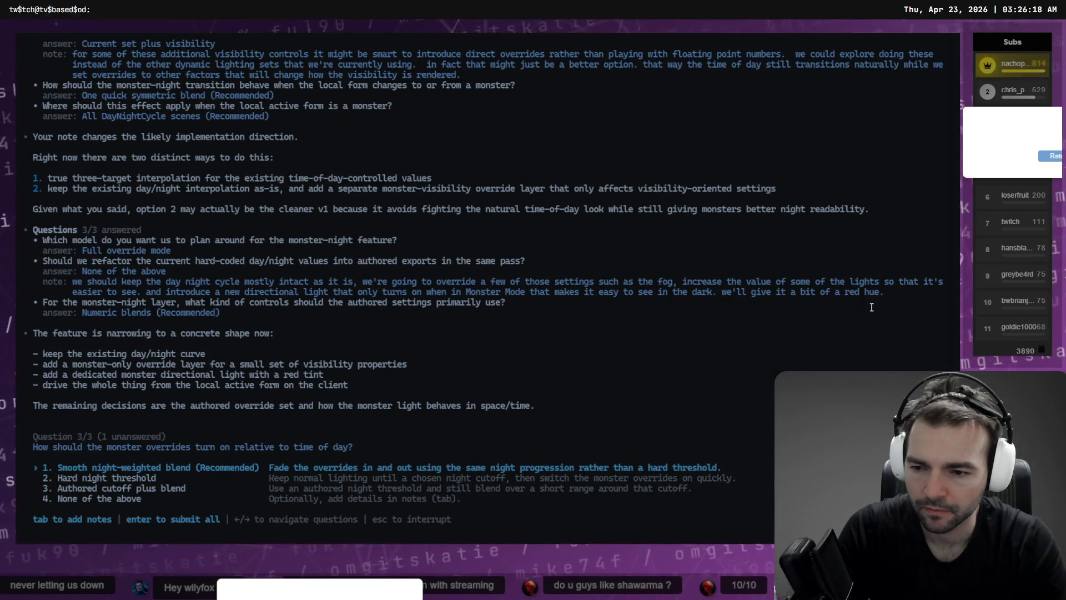
pyautogui.press('Return')
pyautogui.write('y')
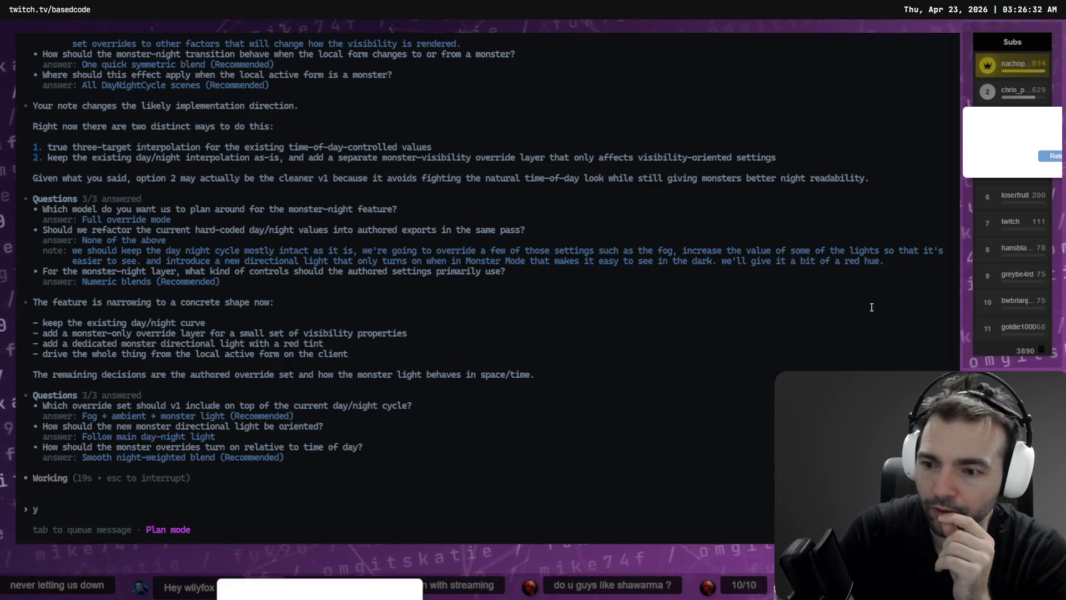
pyautogui.hotkey('ctrl', 'Tab')
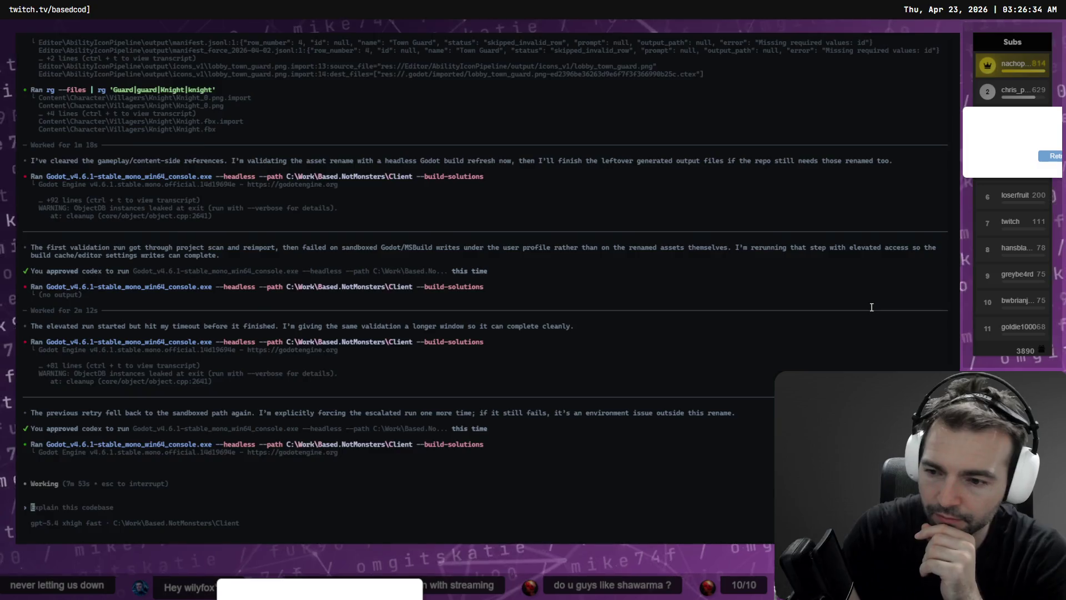
# Enlarge the terminal font two sizes while flipping between the monster-night planning and Godot validation sessions
pyautogui.hotkey('ctrl', 'Tab')
pyautogui.hotkey('ctrl', 'Tab')
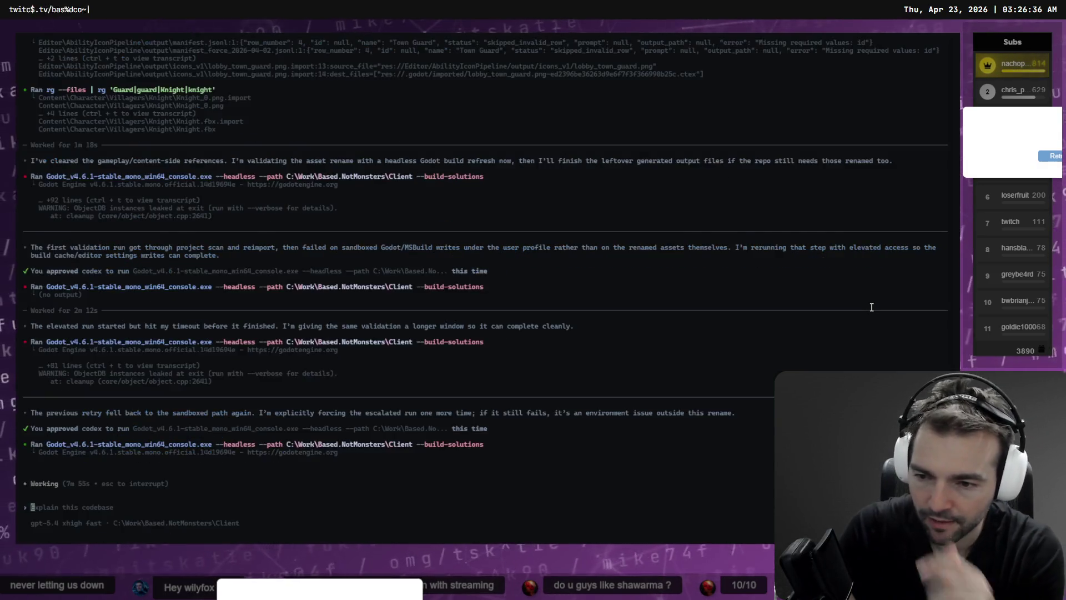
pyautogui.hotkey('ctrl', '=')
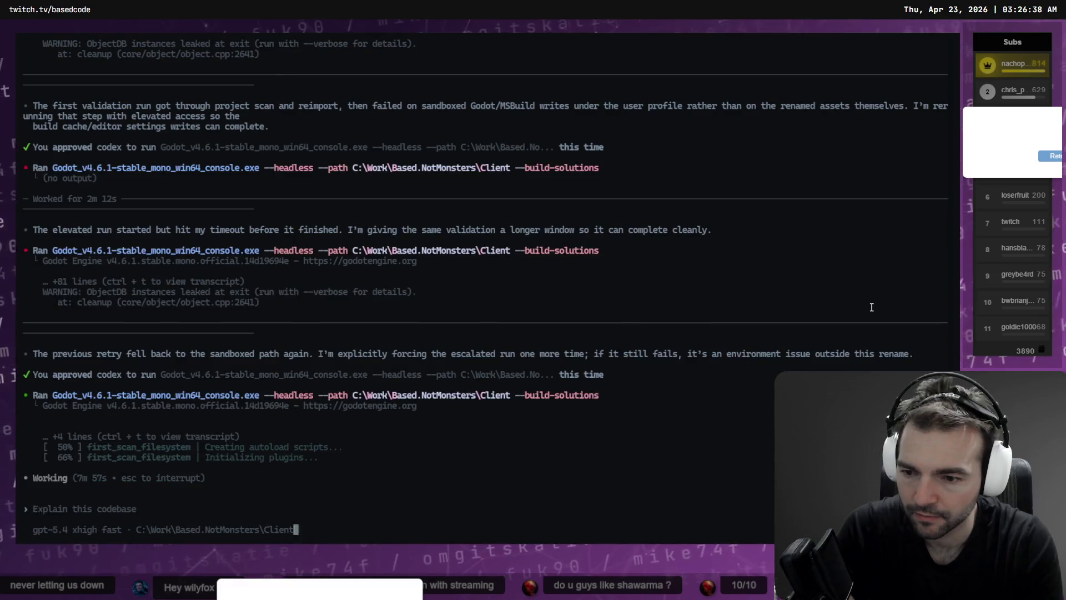
pyautogui.hotkey('ctrl', '=')
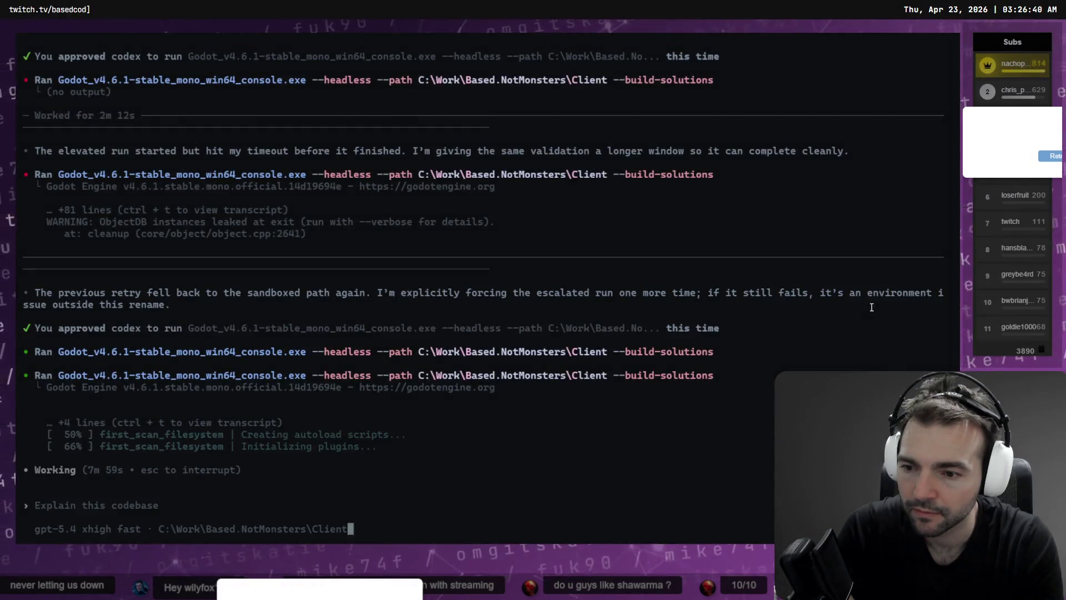
pyautogui.hotkey('ctrl', 'Tab')
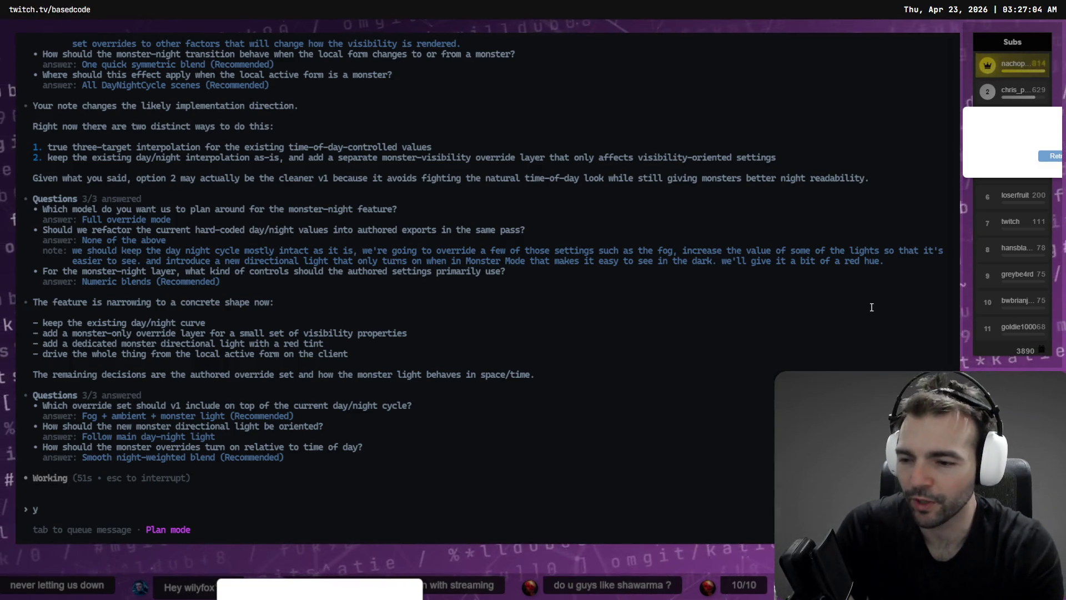
pyautogui.hotkey('alt', 'Tab')
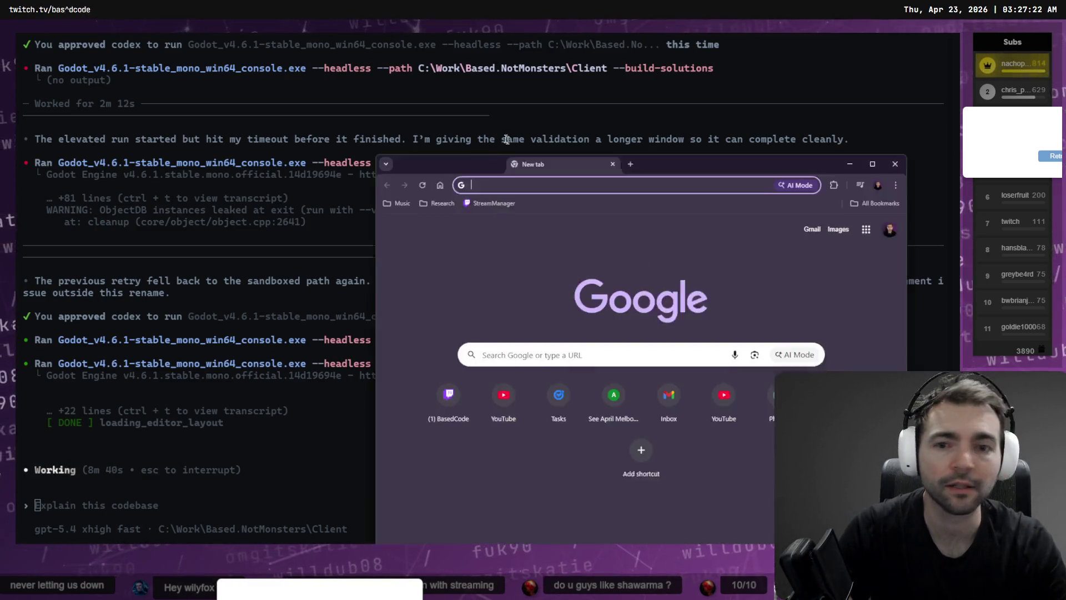
# Move the new Chrome window over the terminal and go to the Twitch home page
pyautogui.moveTo(589, 216); pyautogui.dragTo(458, 113)
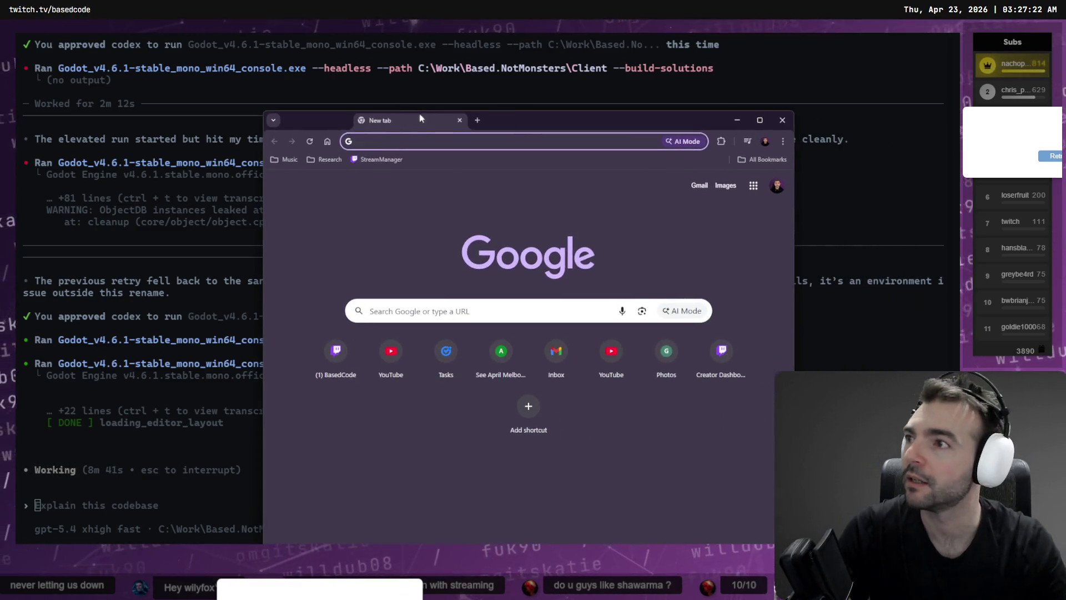
pyautogui.write('twitch.tv')
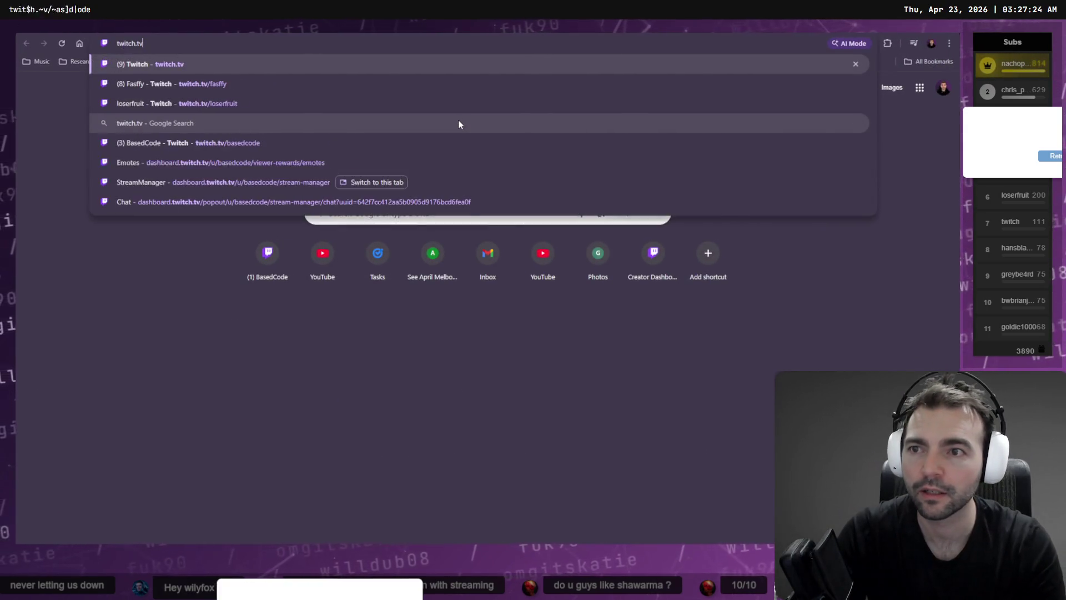
pyautogui.press('Return')
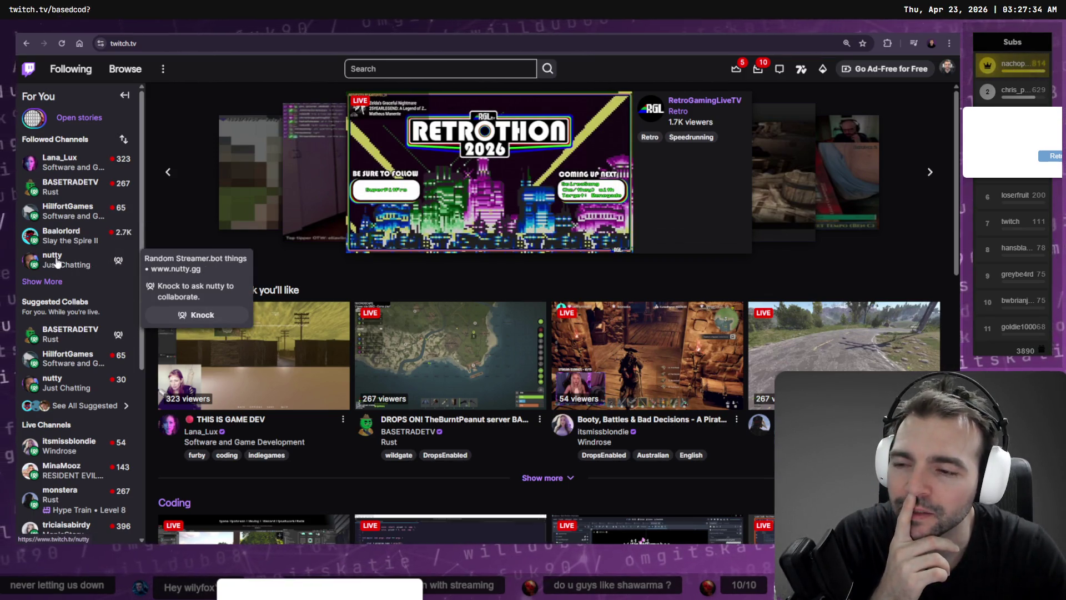
# Open the live BASETRADETV stream from Followed Channels and watch it full screen
pyautogui.click(42, 281)
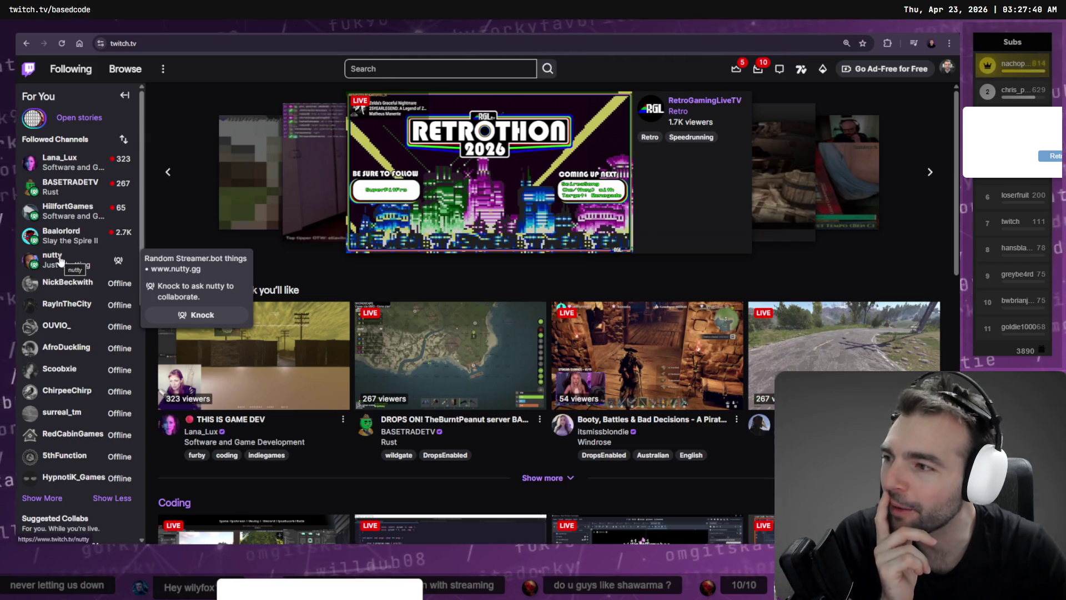
pyautogui.click(62, 188)
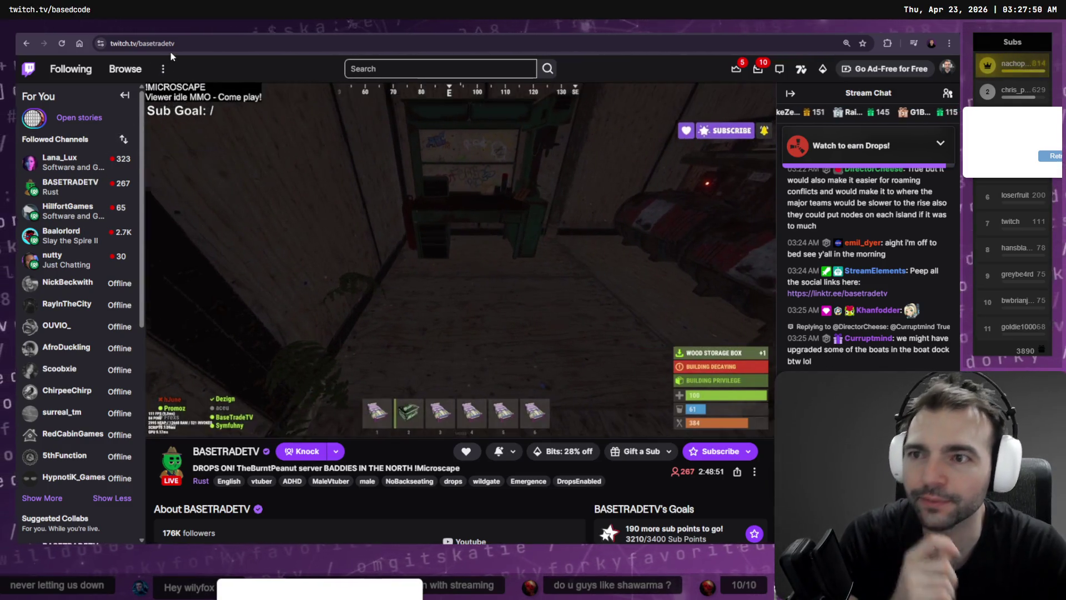
pyautogui.click(171, 44)
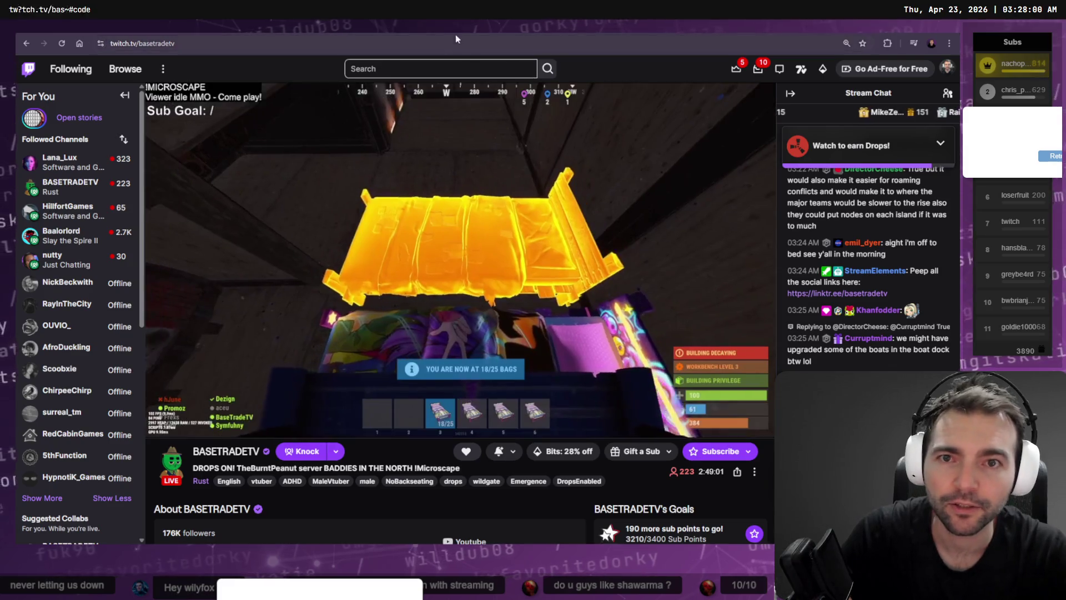
pyautogui.click(175, 43)
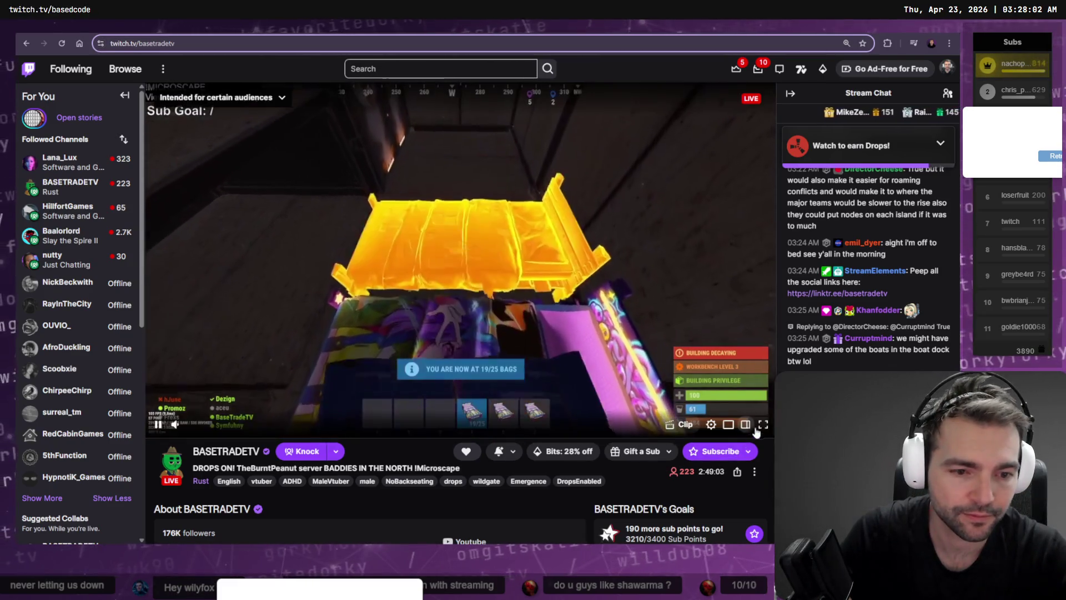
pyautogui.click(763, 424)
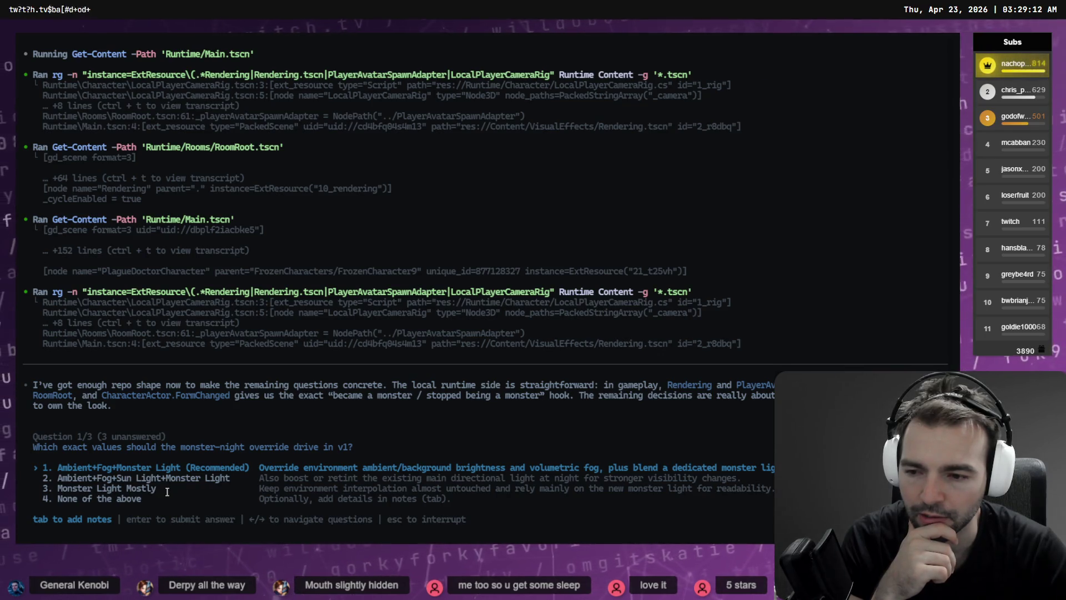
# Submit option 1, Ambient+Fog+Monster Light, as the answer to Question 1/3
pyautogui.press('Return')
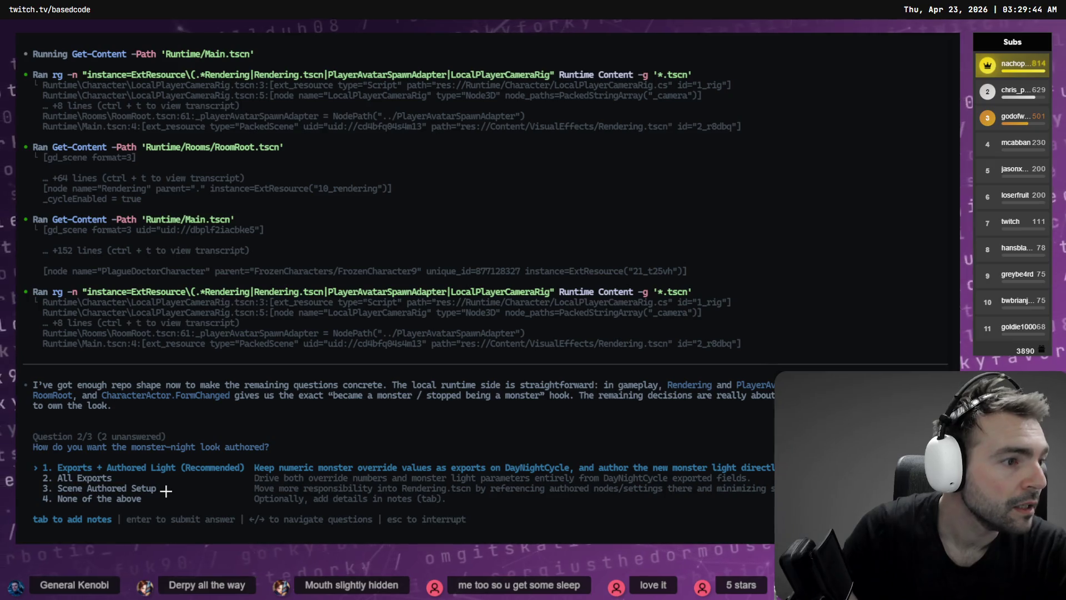
# In Fork, view the unstaged diffs of BACKLOG.md, ArtTests.tscn, CharacterCatalog.tres and the removed Guard folder
pyautogui.hotkey('alt', 'Tab')
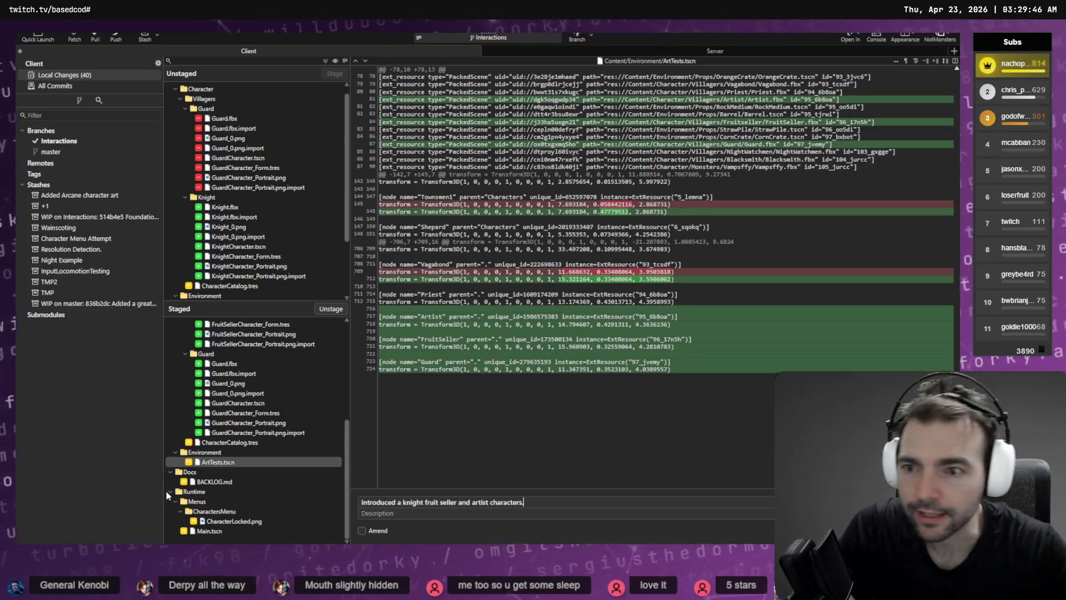
pyautogui.scroll(-3, 233, 222)
pyautogui.click(214, 247)
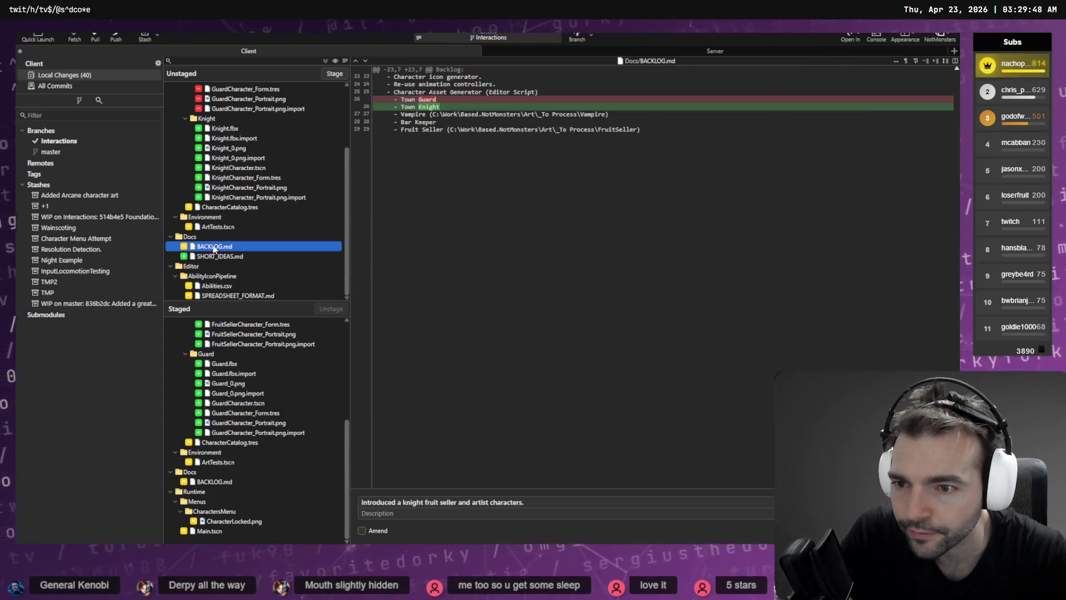
pyautogui.click(224, 227)
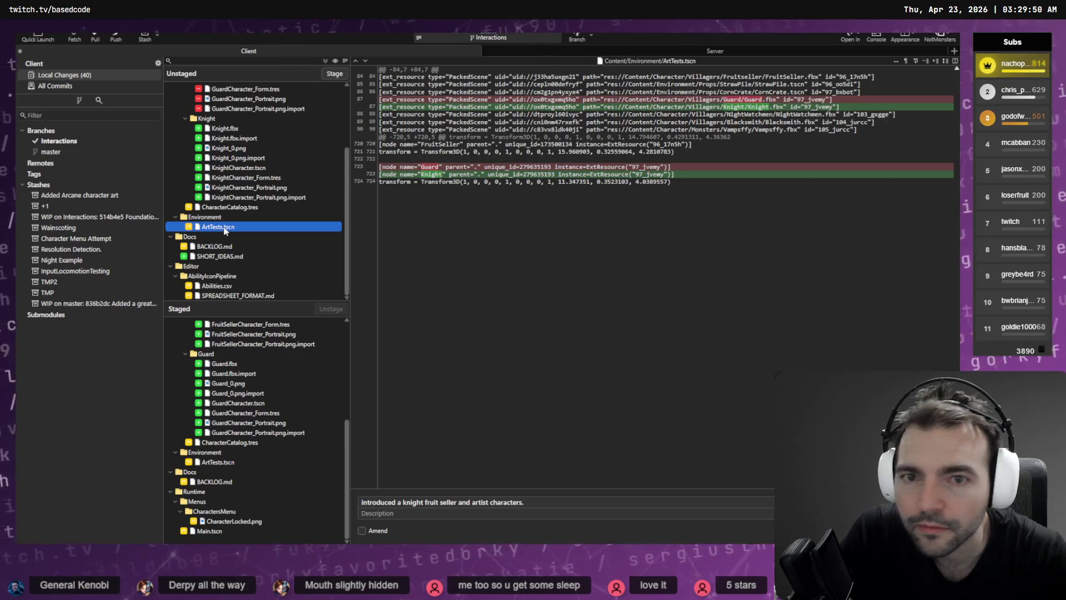
pyautogui.click(231, 209)
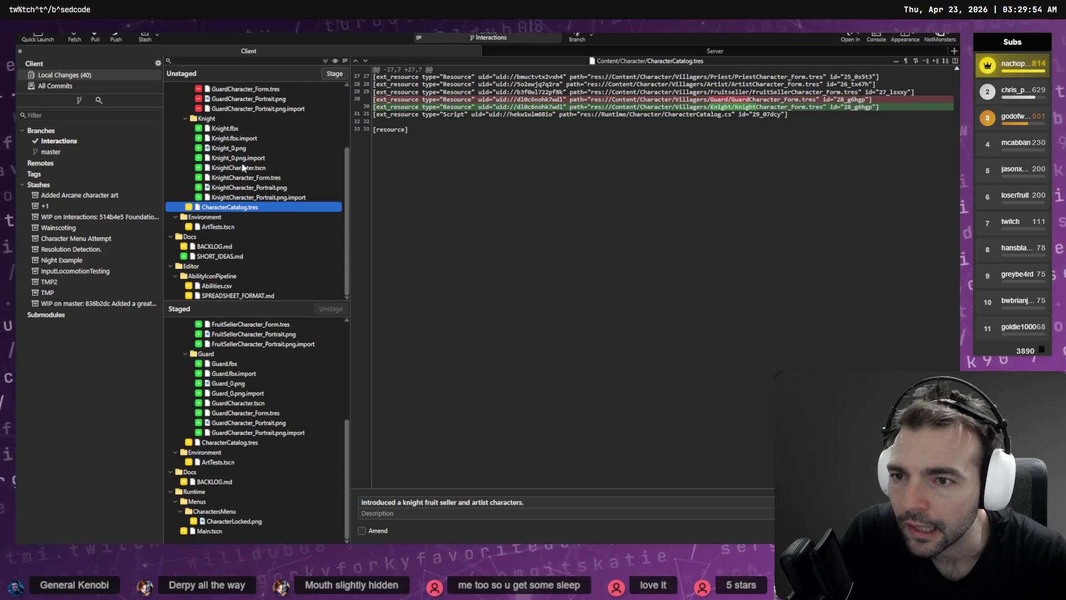
pyautogui.scroll(3, 243, 168)
pyautogui.click(292, 119)
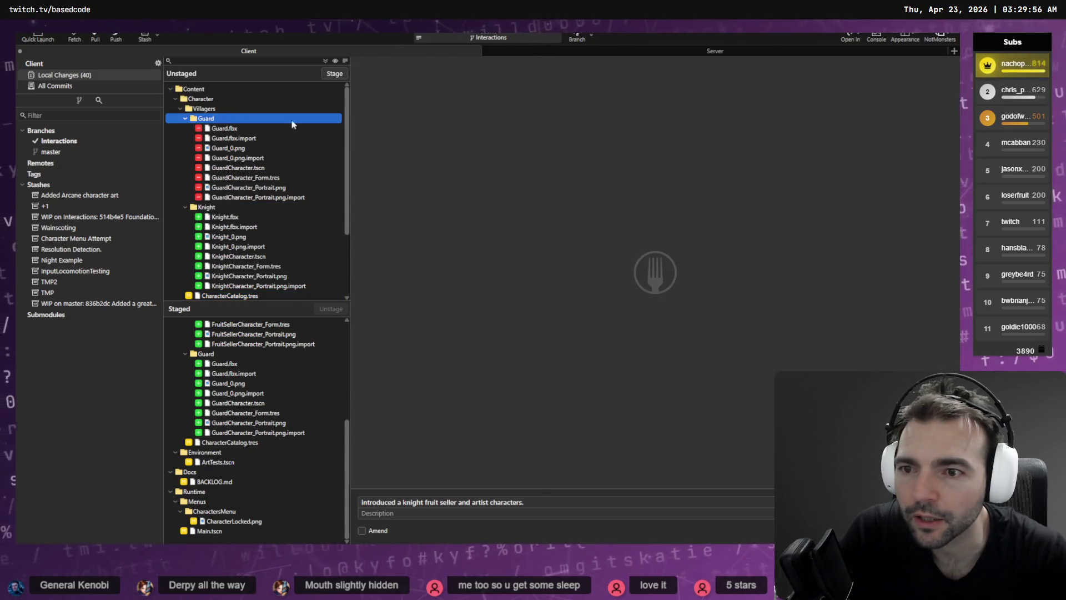
pyautogui.scroll(-2, 274, 178)
pyautogui.hotkey('alt', 'Tab')
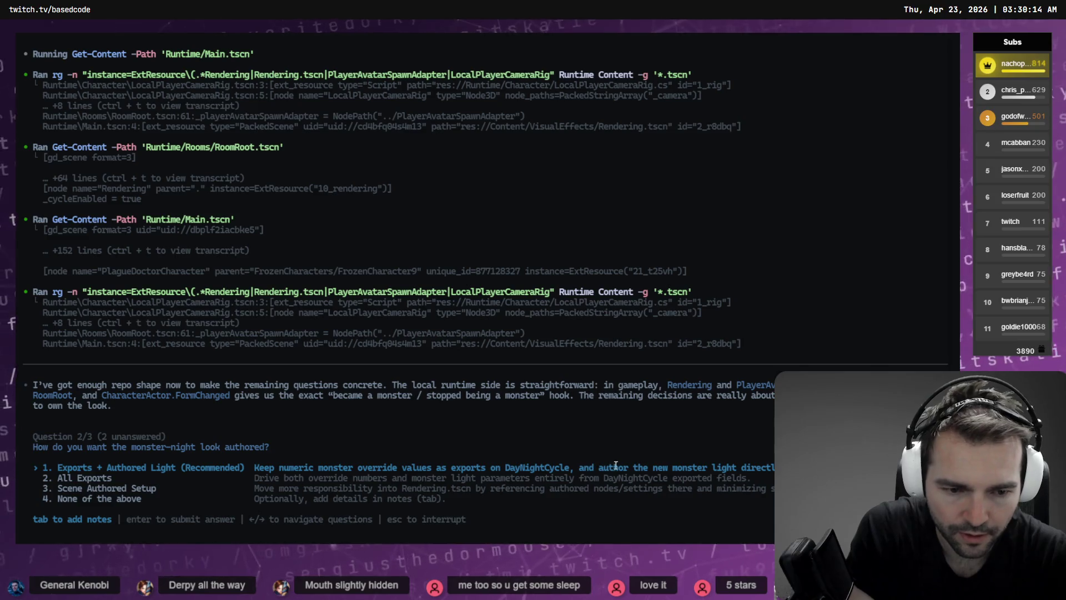
# Submit option 1, Exports + Authored Light, as the answer to Question 2/3
pyautogui.press('Return')
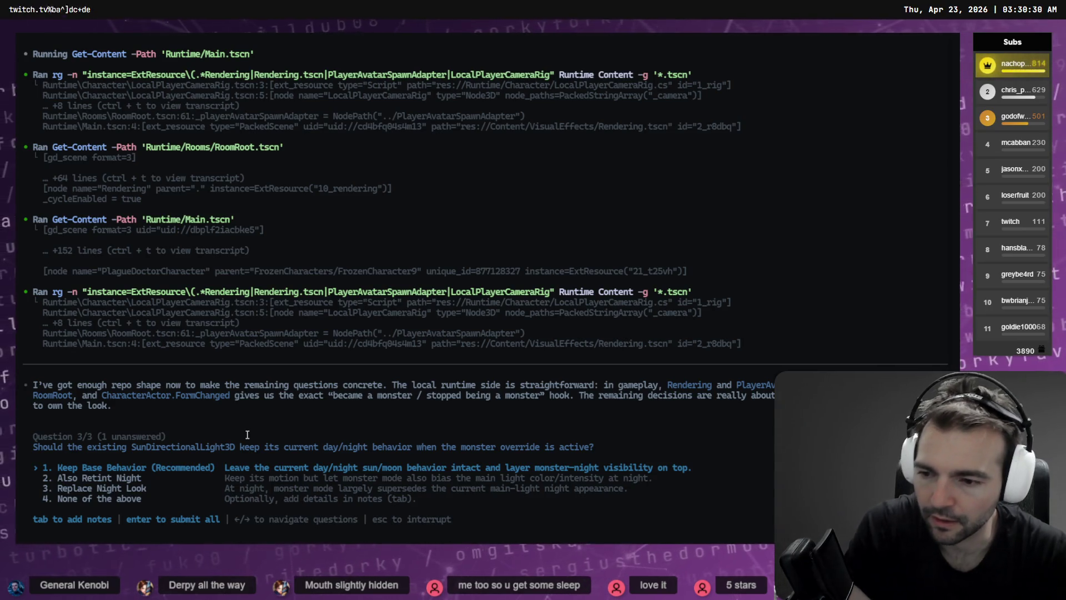
# Dictate a Question 3/3 note: keep the day/night cycle unchanged while monsters see in the dark
pyautogui.press('Tab')
pyautogui.press('super+h')
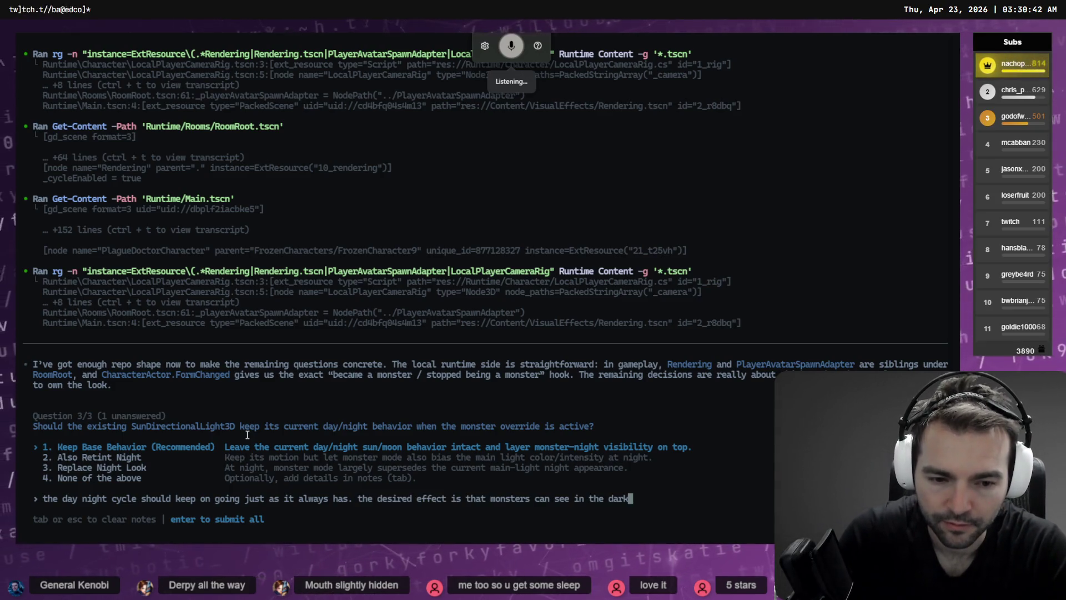
pyautogui.press('super+h')
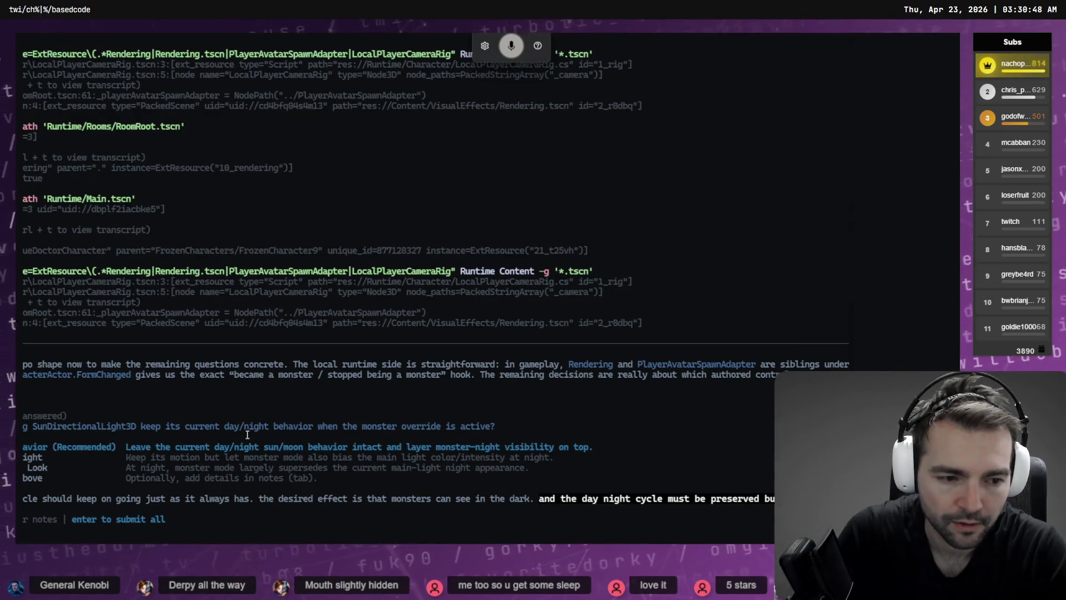
# Submit all three answers, then choose Whole Evening for overlay onset and 0.25s transition speed
pyautogui.press('Return')
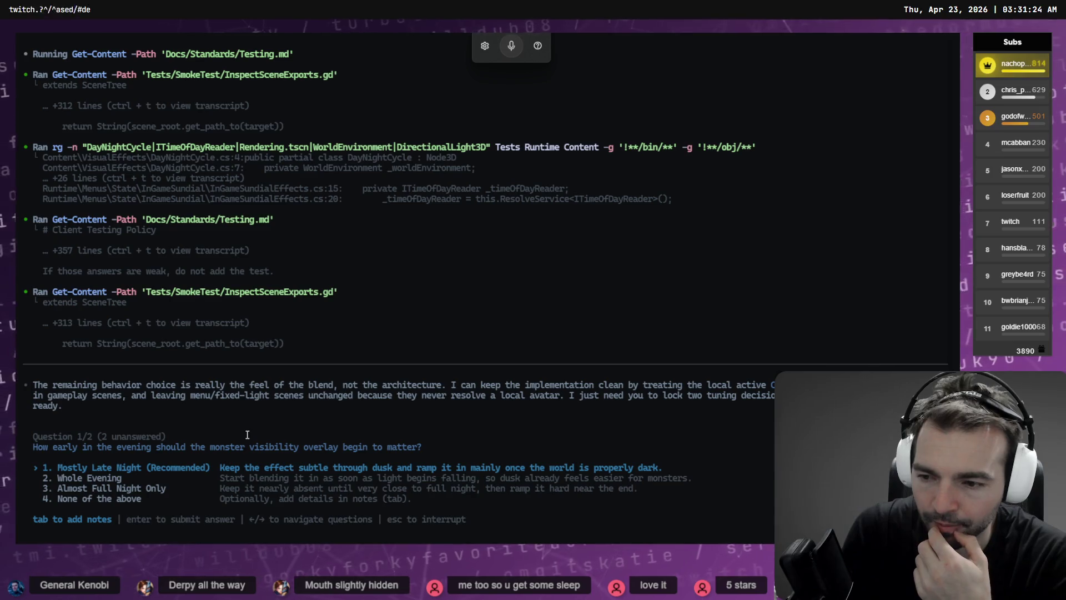
pyautogui.press('Down')
pyautogui.press('Down')
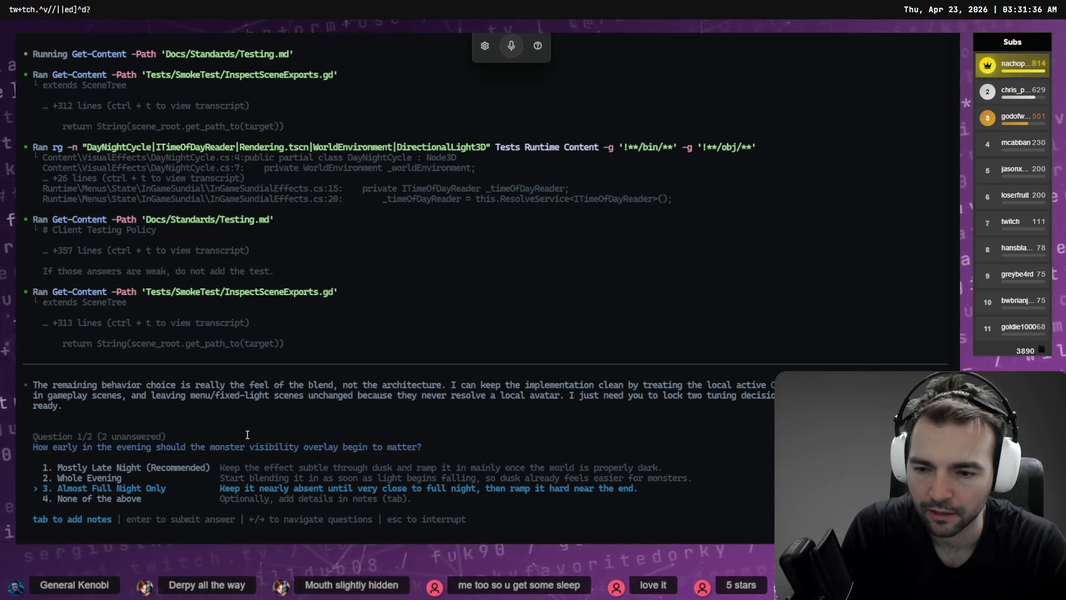
pyautogui.press('Up')
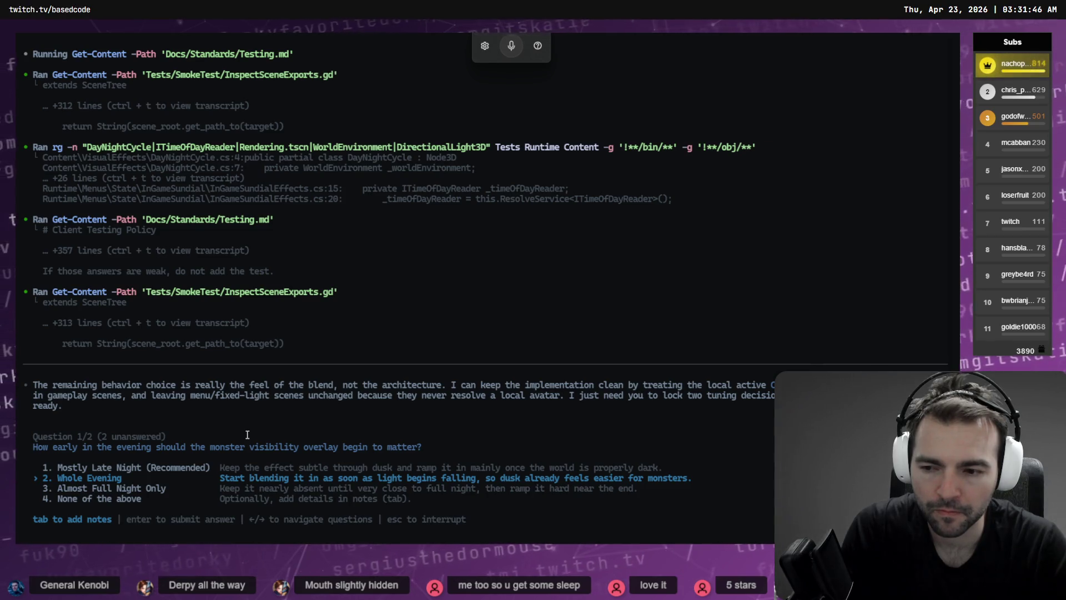
pyautogui.press('Up')
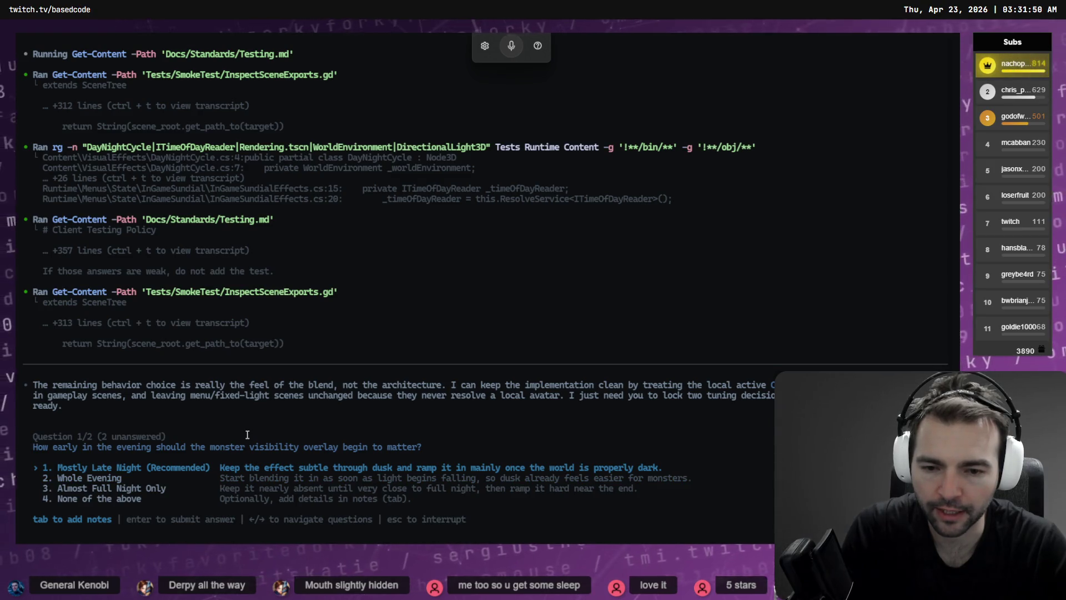
pyautogui.press('Down')
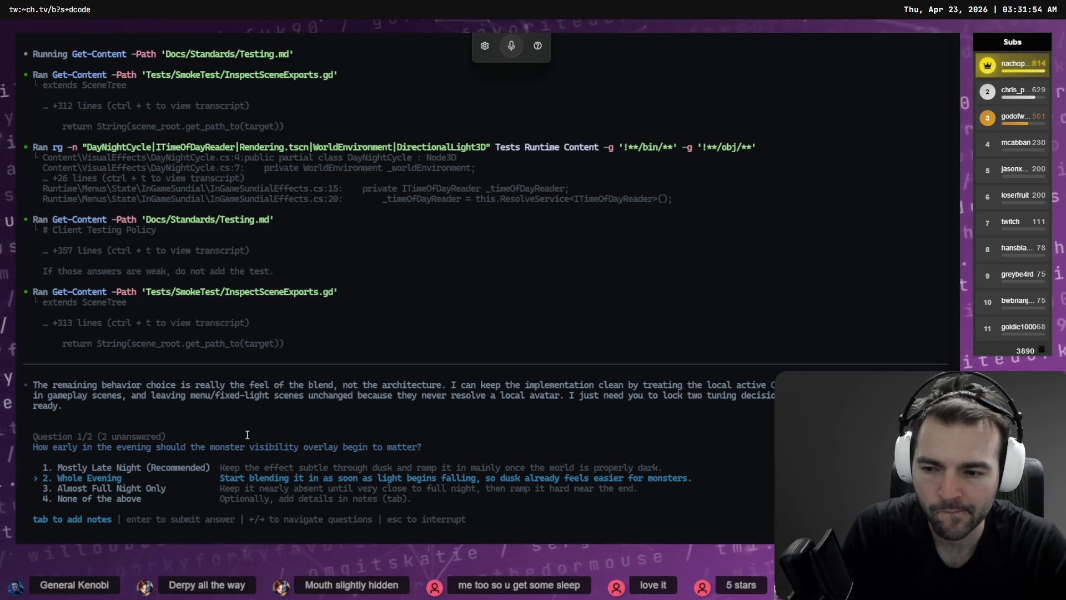
pyautogui.press('Down')
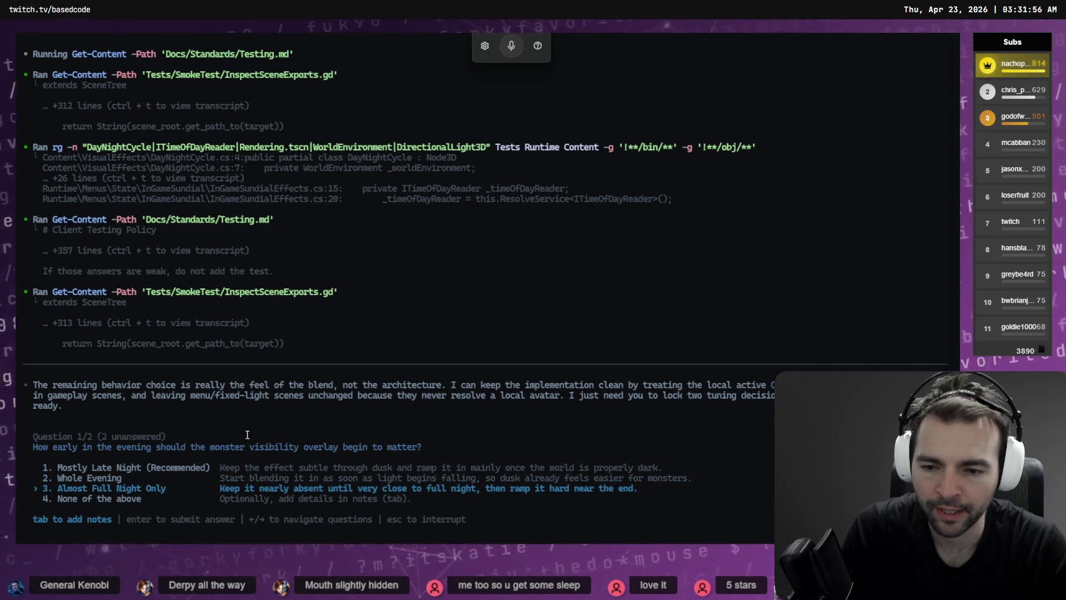
pyautogui.press('Up')
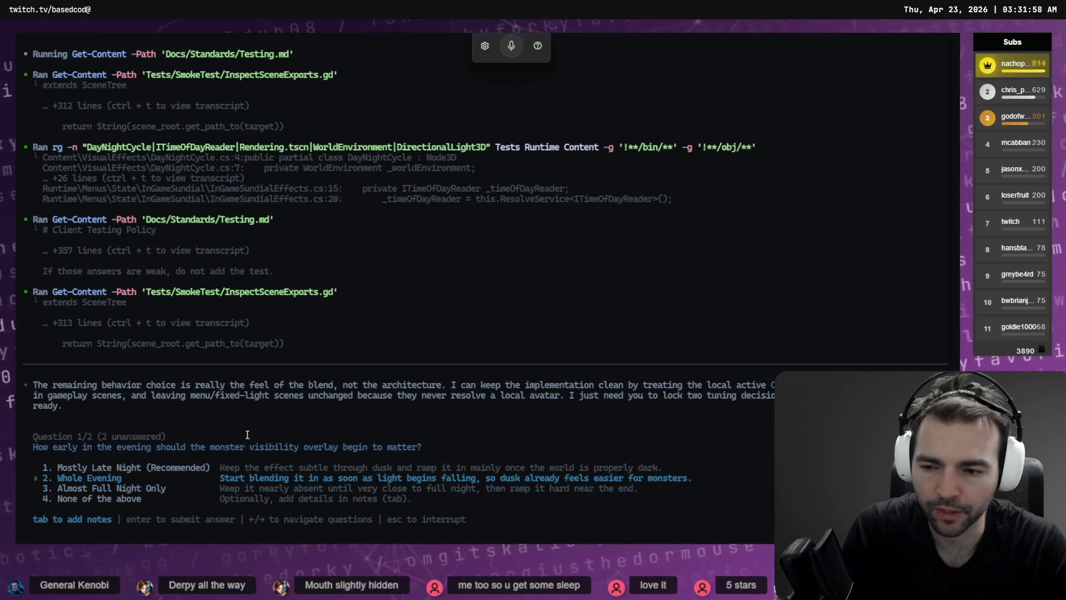
pyautogui.press('Return')
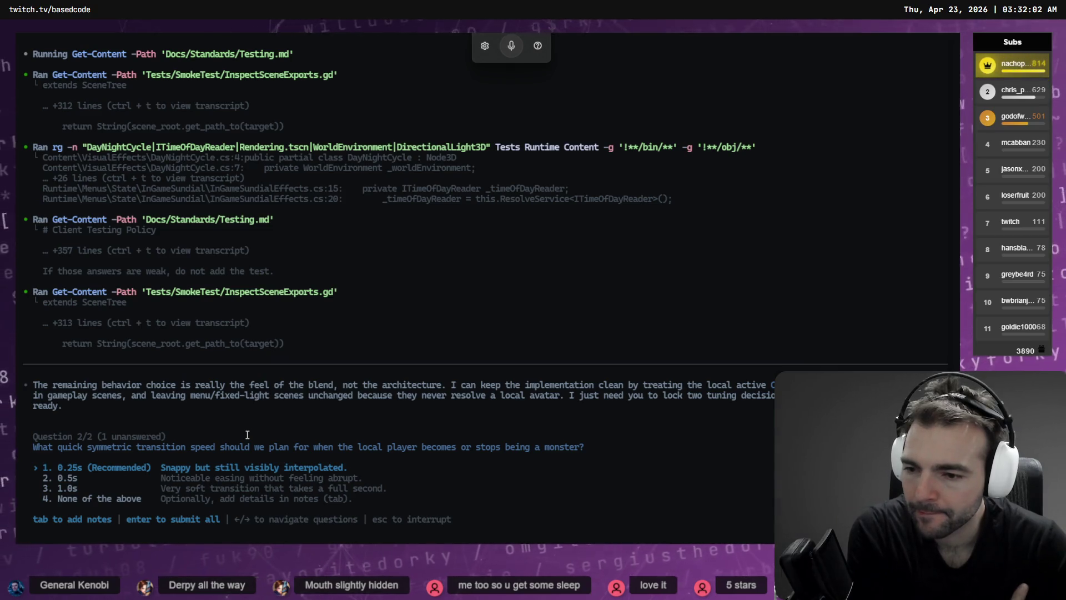
pyautogui.press('Return')
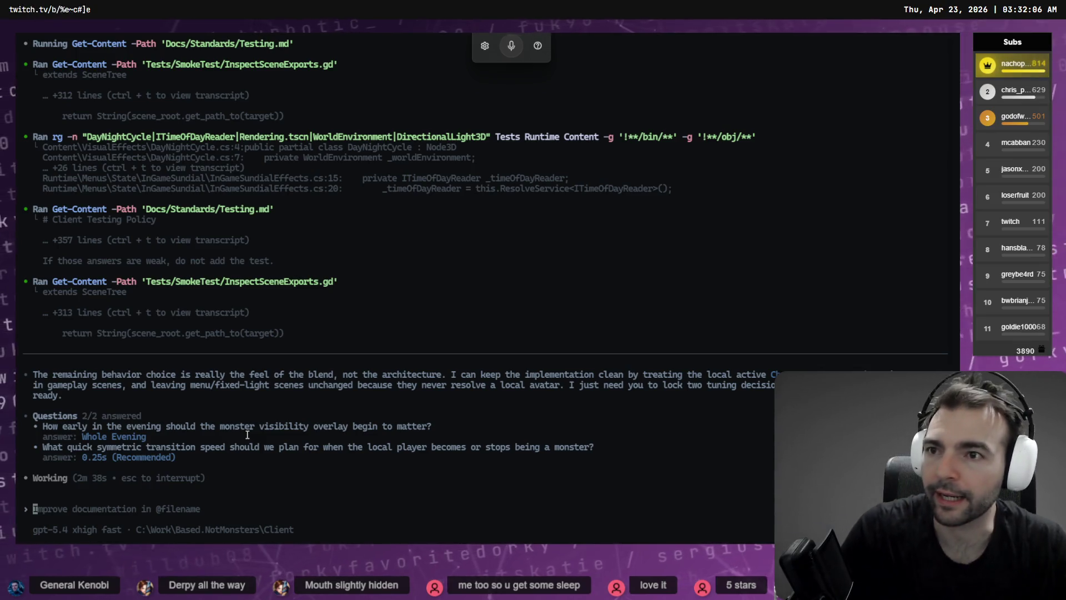
# Check the other Codex session and approve renaming the Guard icon files
pyautogui.hotkey('alt', 'Tab')
pyautogui.hotkey('alt', 'Tab')
pyautogui.hotkey('alt', 'Tab')
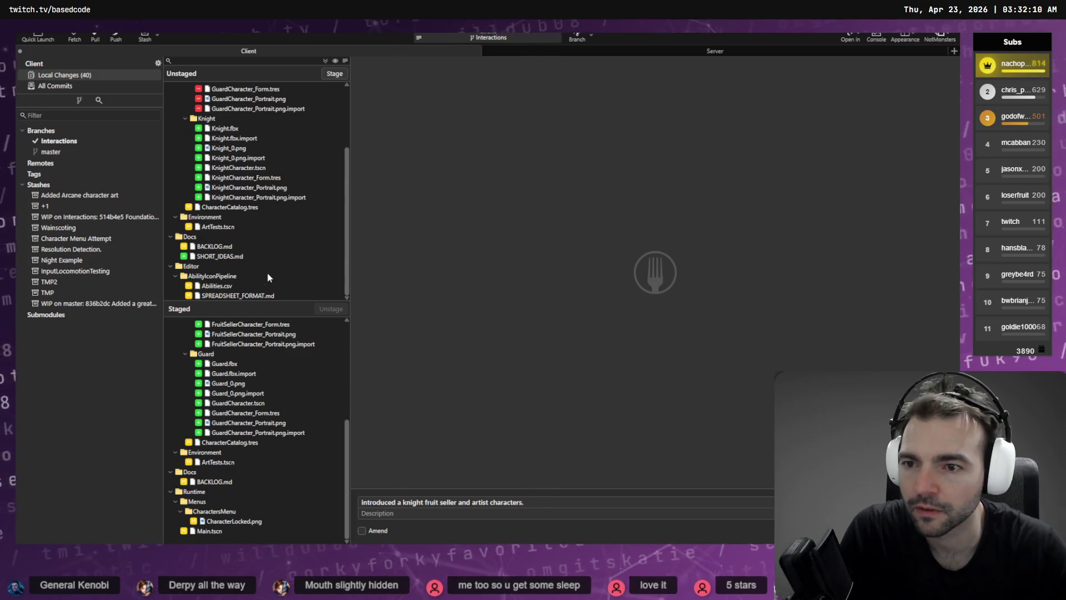
pyautogui.scroll(3, 267, 250)
pyautogui.hotkey('alt', 'Tab')
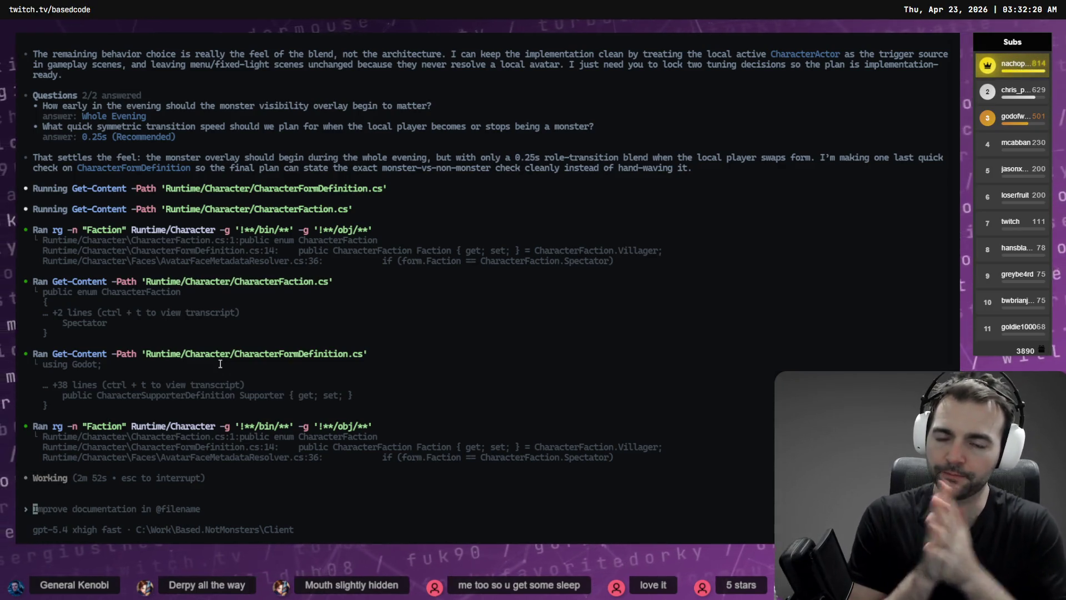
pyautogui.hotkey('ctrl', 'Tab')
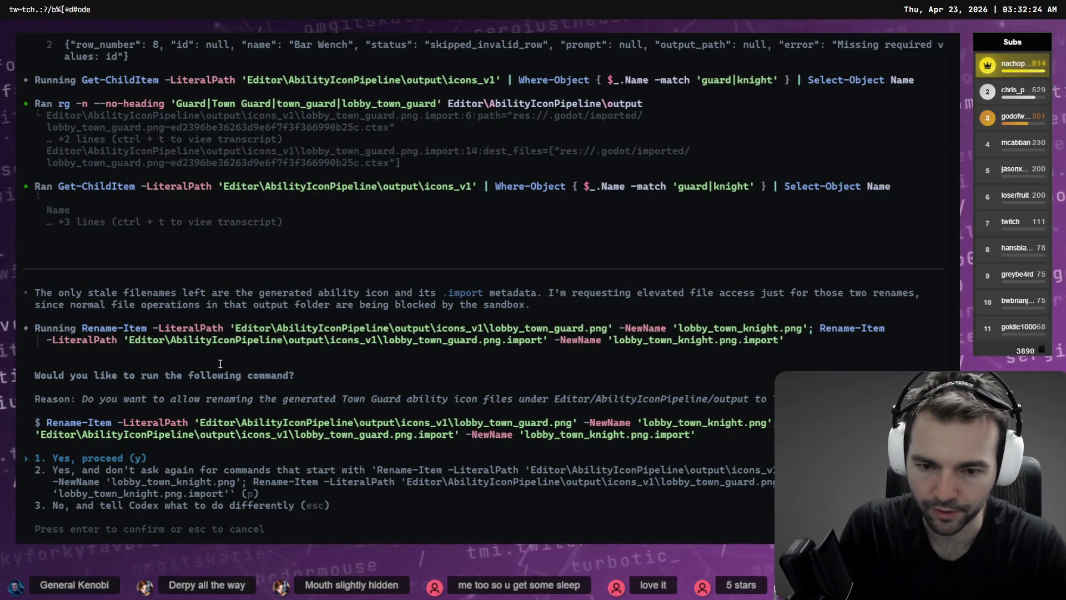
pyautogui.press('Return')
pyautogui.hotkey('ctrl', 'Tab')
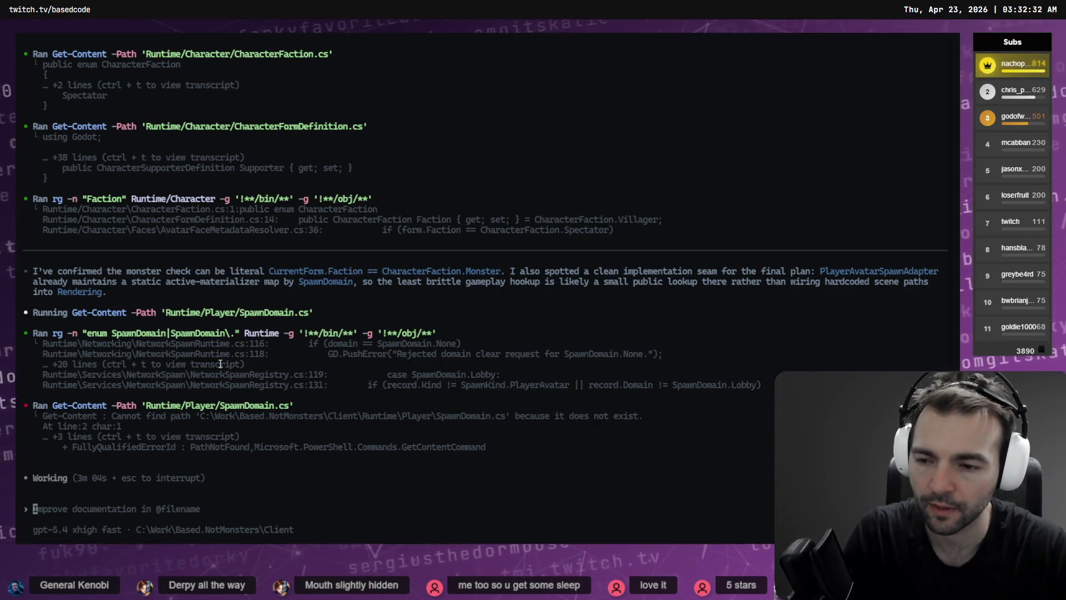
# Cycle through the Guard/Knight search session, ending back on the SpawnDomain planning session
pyautogui.hotkey('ctrl', 'Tab')
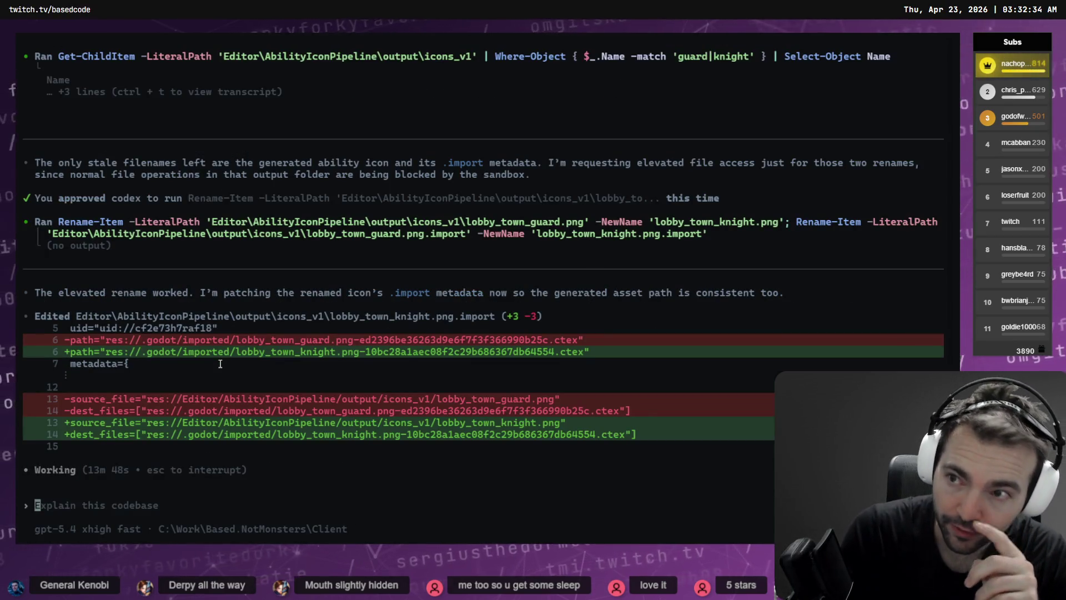
pyautogui.hotkey('ctrl', 'Tab')
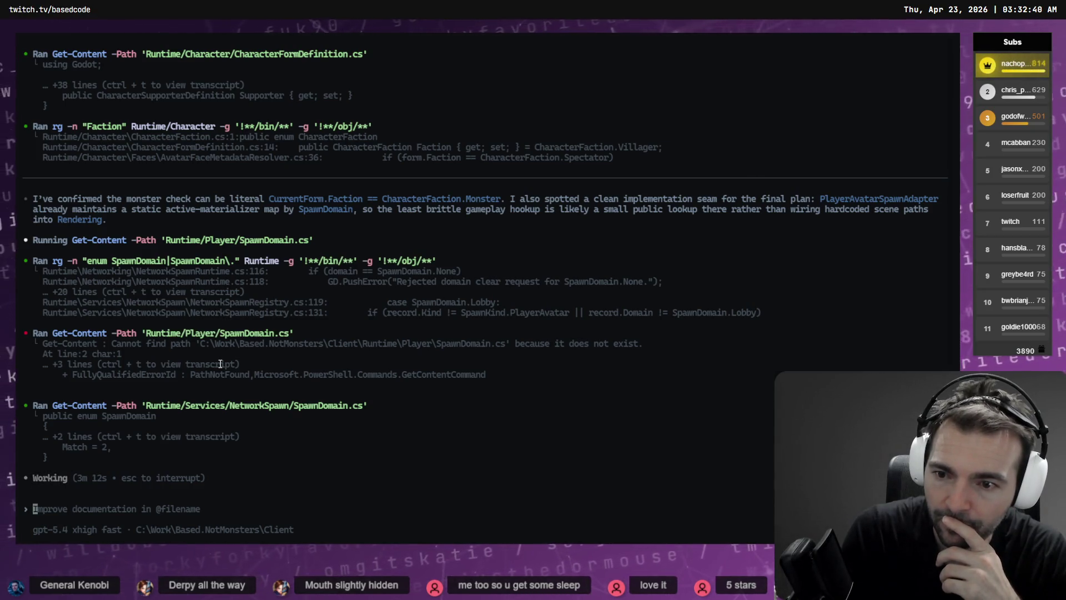
pyautogui.hotkey('ctrl', 'Tab')
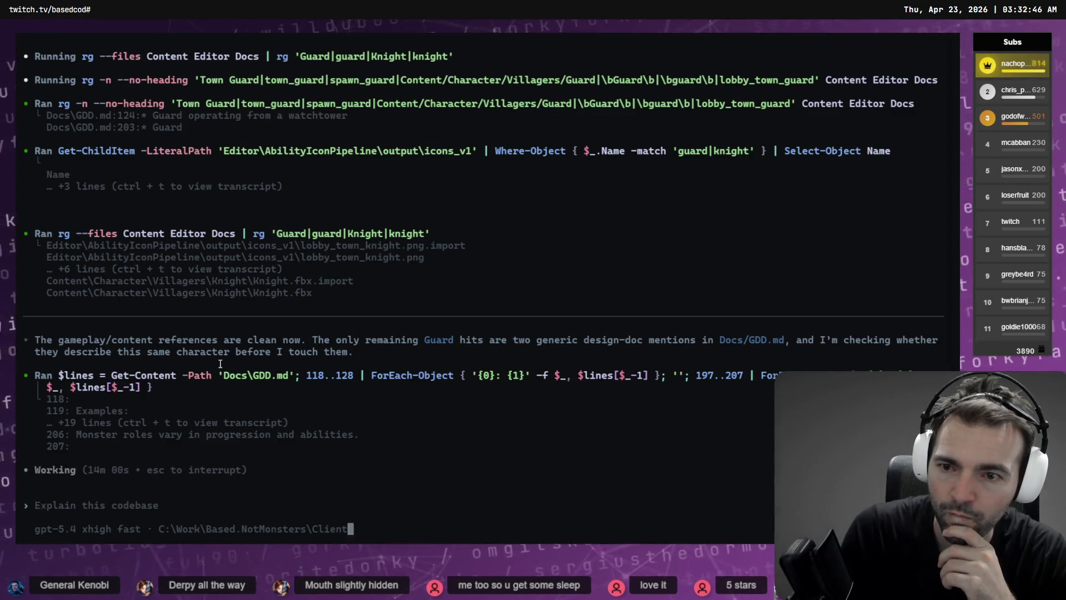
pyautogui.hotkey('ctrl', 'Tab')
pyautogui.hotkey('ctrl', 'Tab')
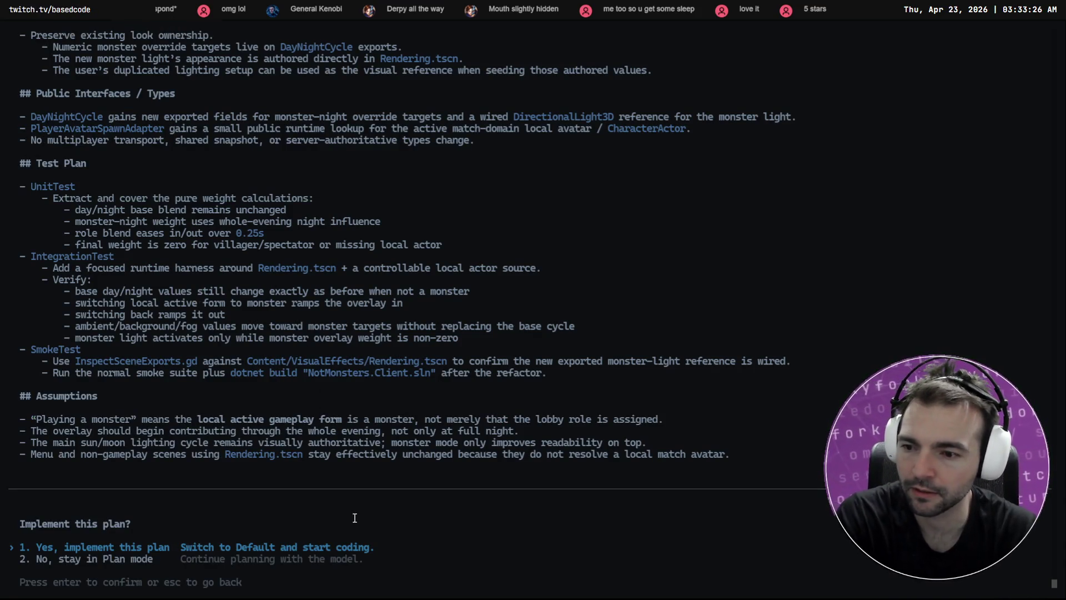
# Scroll through the proposed Monster Night-Vision Lighting Overlay plan
pyautogui.scroll(15, 355, 437)
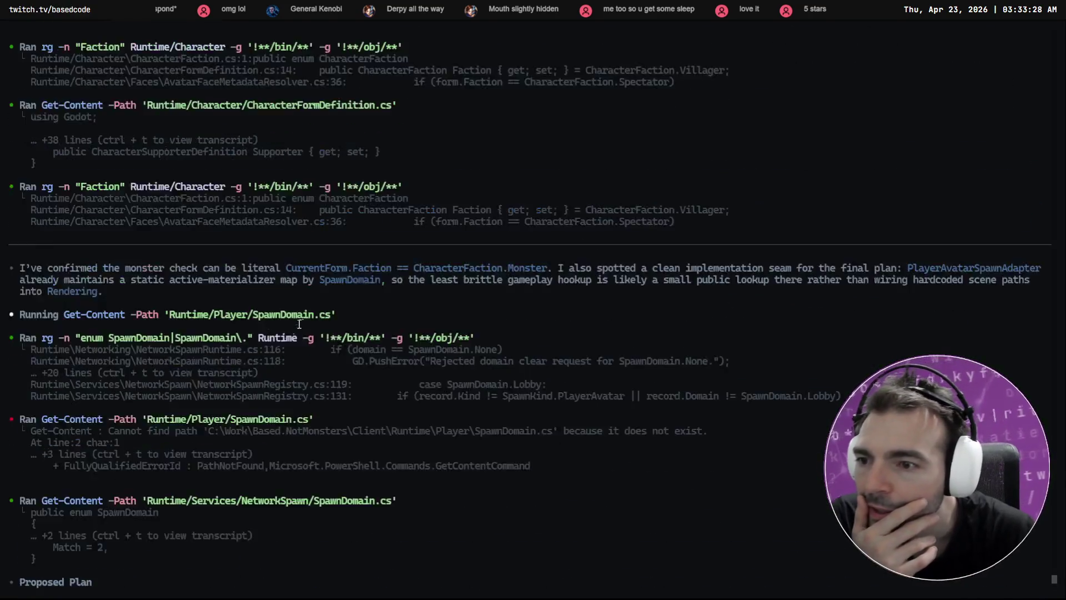
pyautogui.scroll(-5, 32, 323)
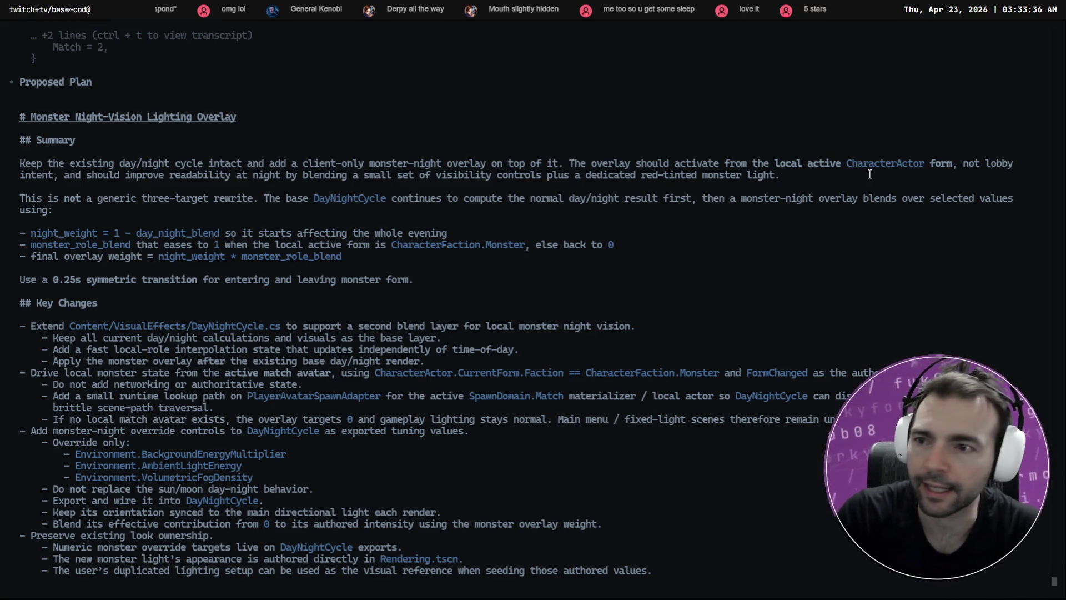
pyautogui.scroll(-15, 659, 227)
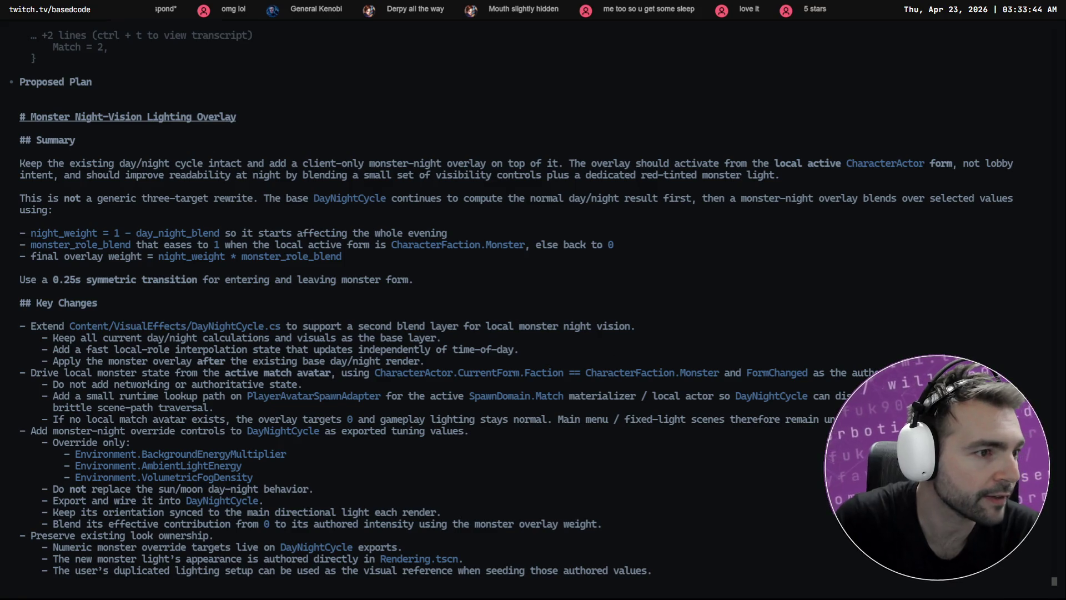
# Bring up the Godot editor and launch the game with F5
pyautogui.hotkey('alt', 'Tab')
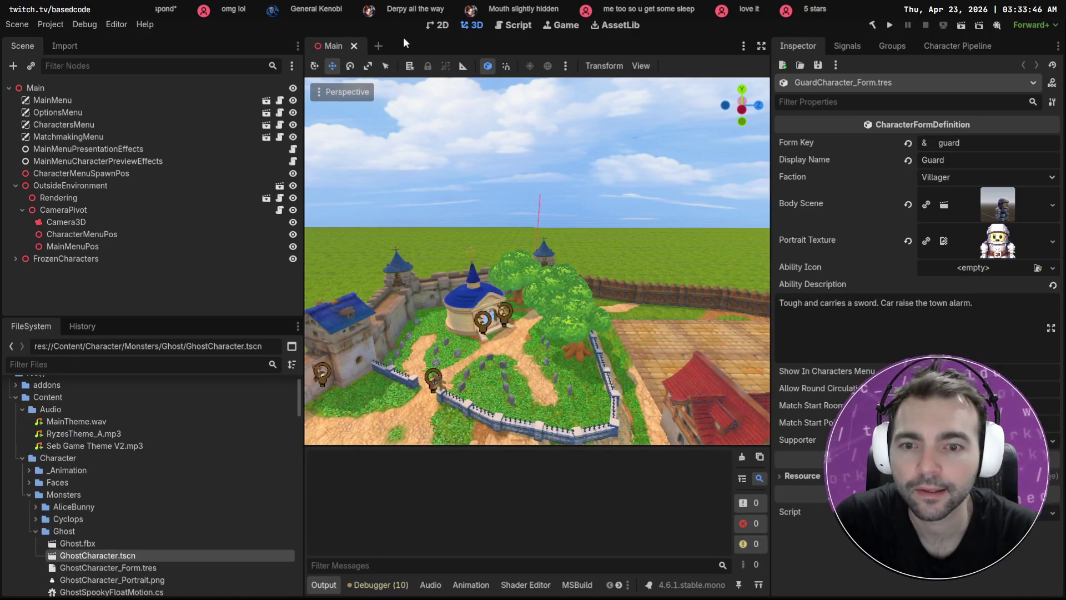
pyautogui.hotkey('alt', 'Tab')
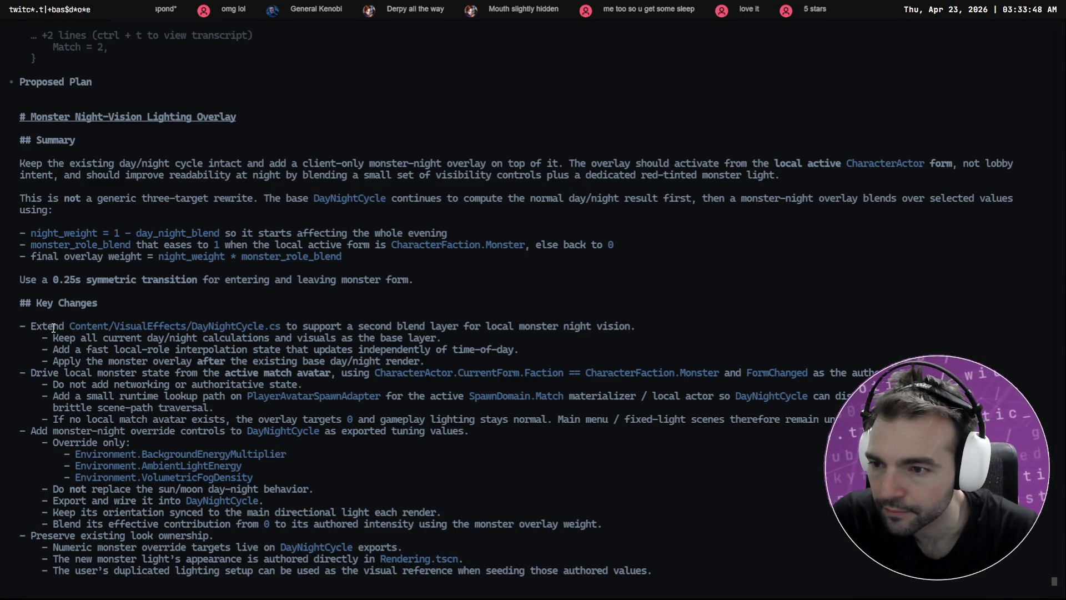
pyautogui.hotkey('alt', 'Tab')
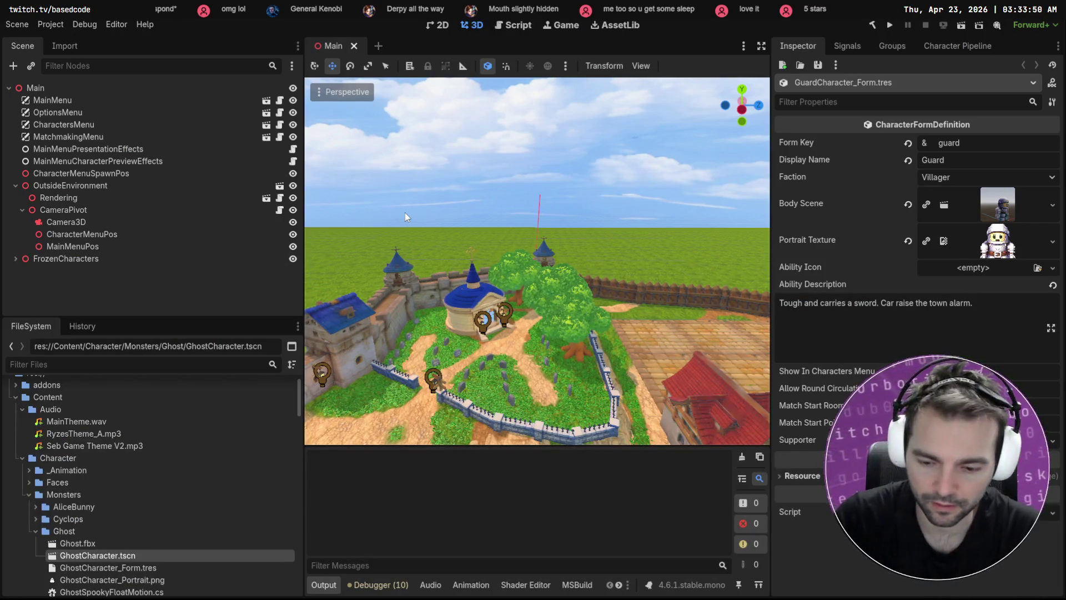
pyautogui.press('F5')
pyautogui.hotkey('alt', 'Tab')
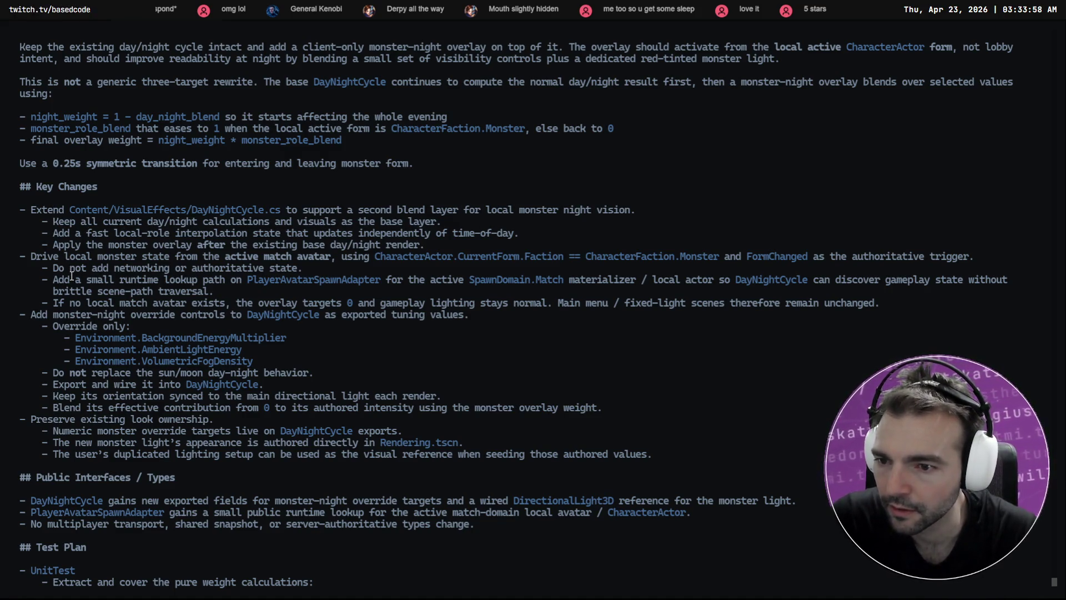
# Read the rest of the plan and choose '1. Yes, implement this plan'
pyautogui.scroll(-3, 71, 276)
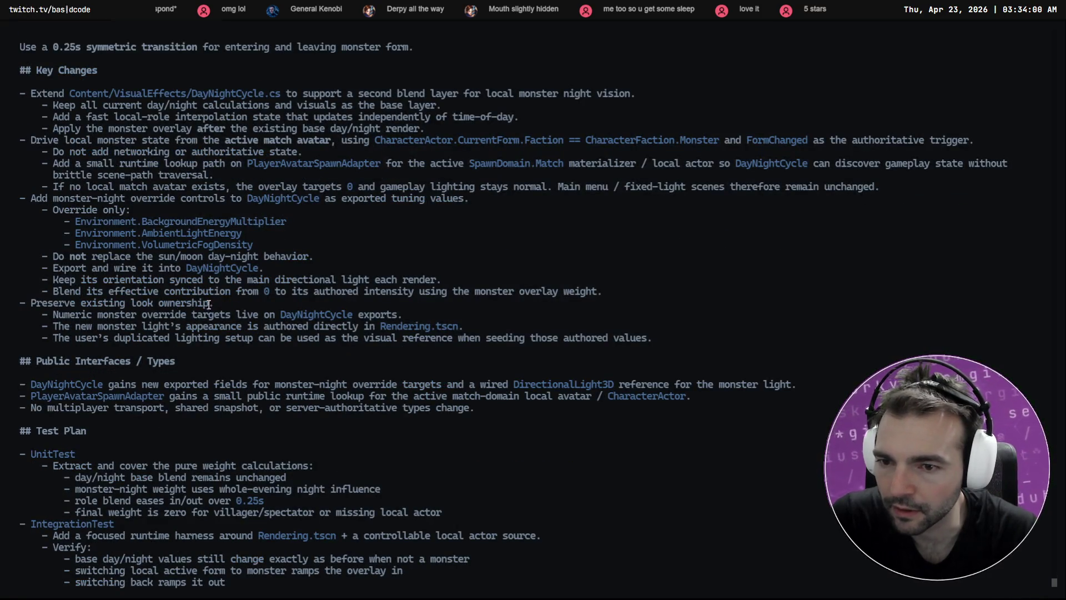
pyautogui.scroll(-7, 247, 465)
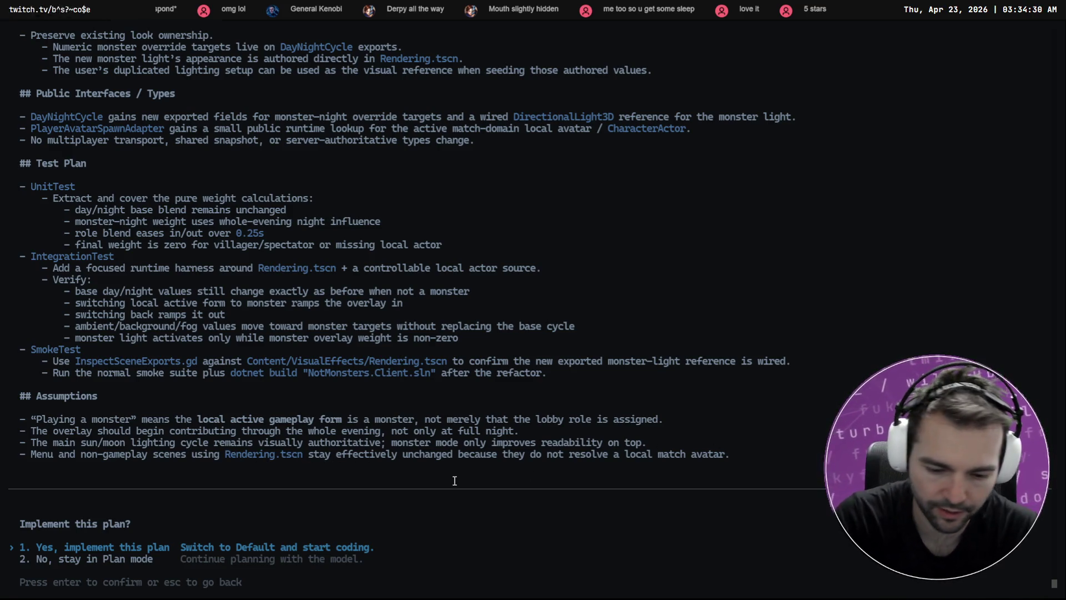
pyautogui.press('Return')
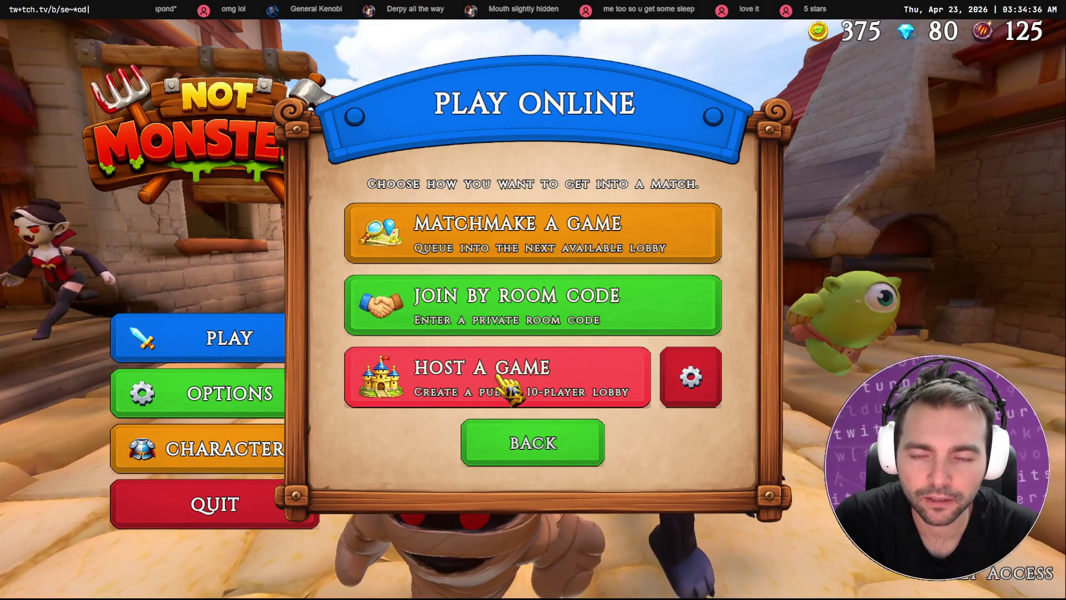
# Host a new match and lock in the Knight character
pyautogui.click(505, 378)
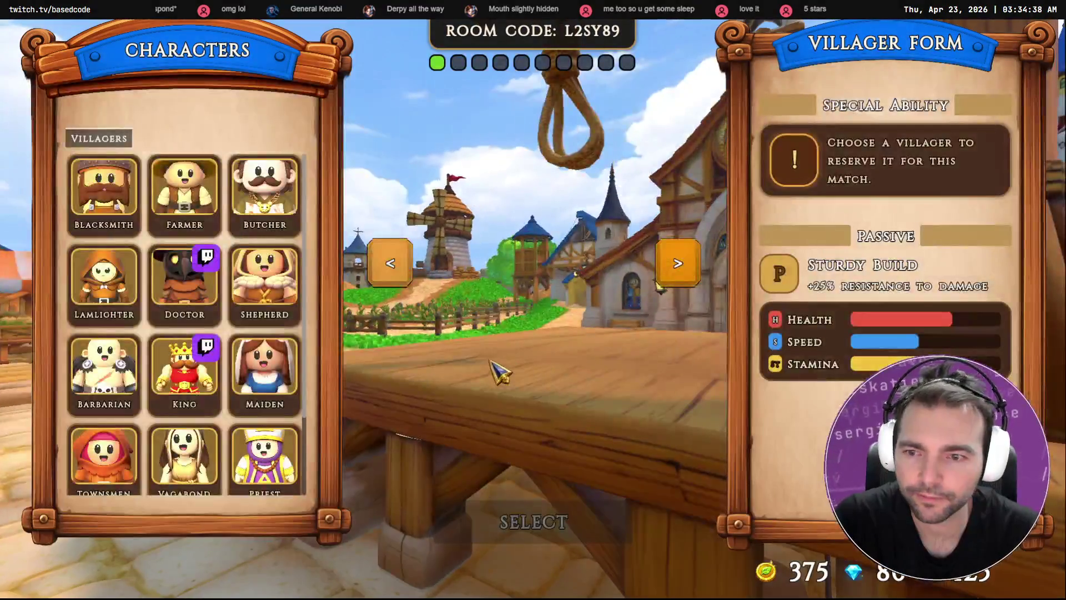
pyautogui.scroll(-3, 291, 361)
pyautogui.click(276, 471)
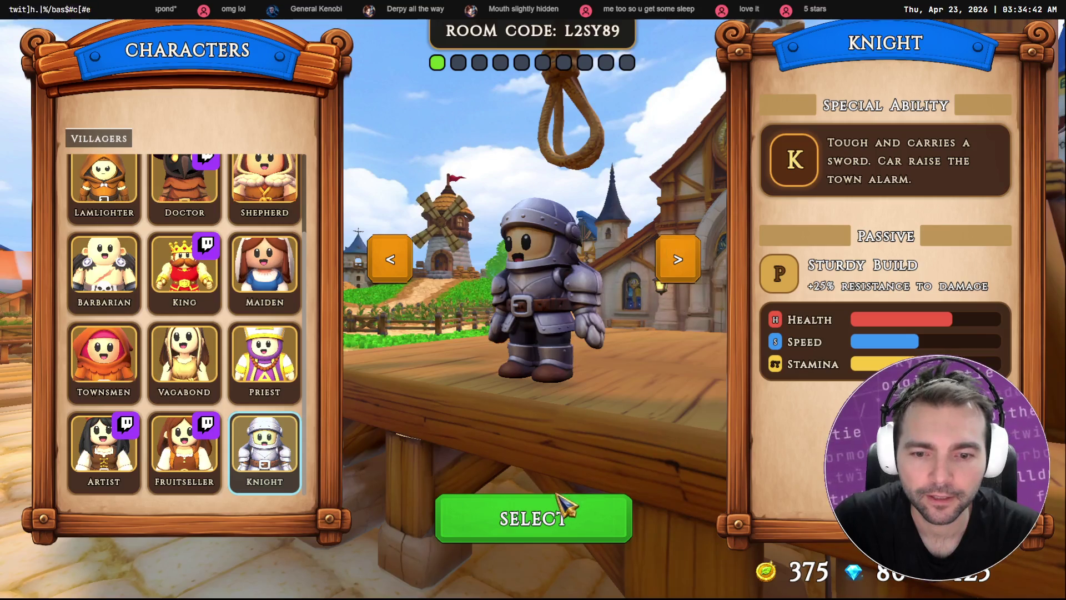
pyautogui.click(558, 519)
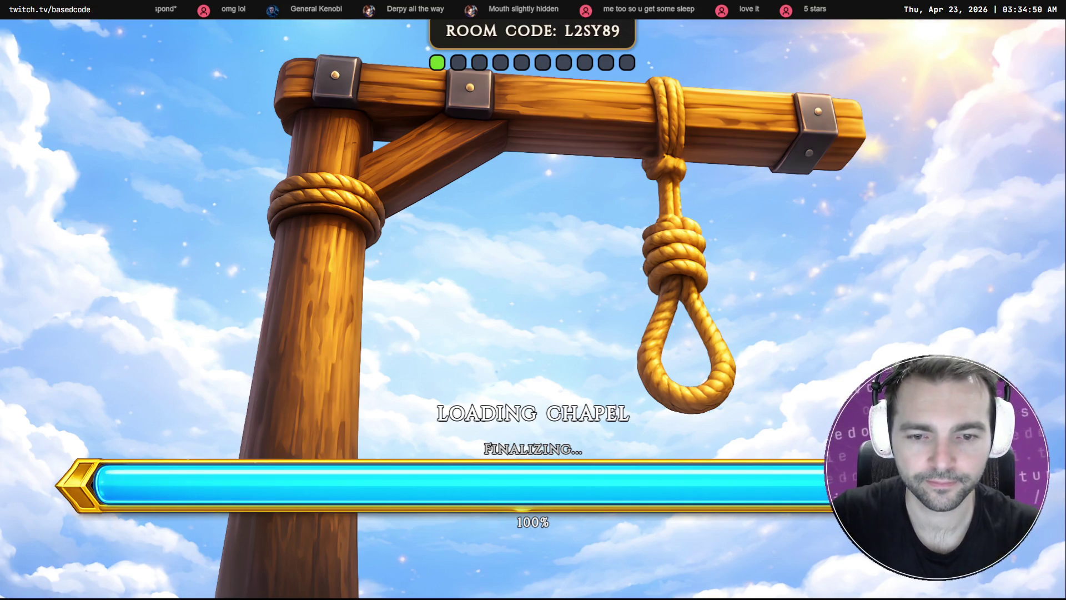
# Walk the Knight down the chapel carpet and onto the wooden deck, then quit from the pause menu
pyautogui.hotkey('alt', 'Tab')
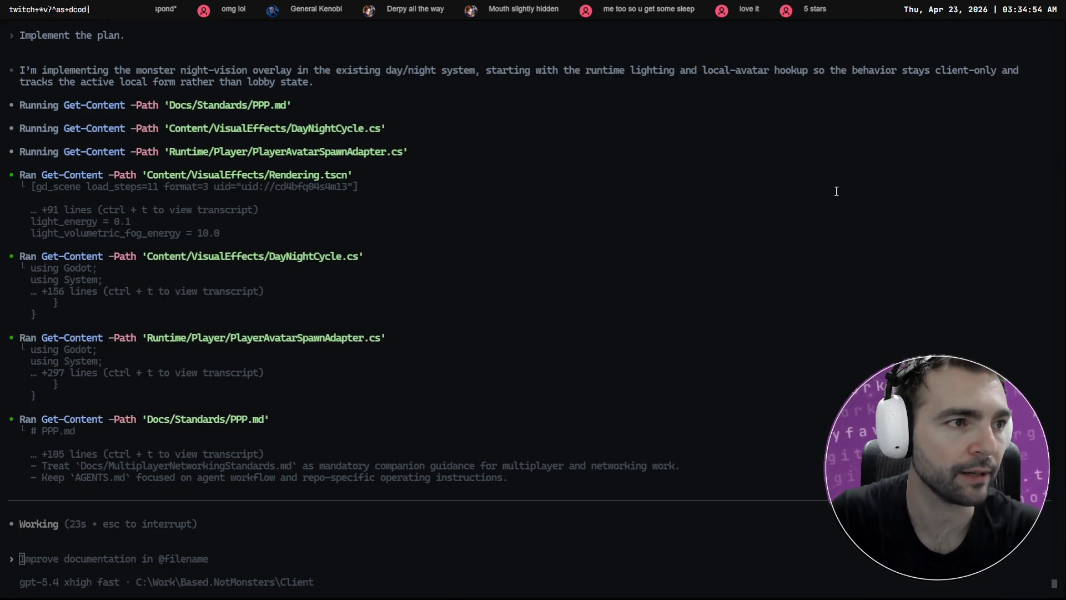
pyautogui.hotkey('alt', 'Tab')
pyautogui.press('w')
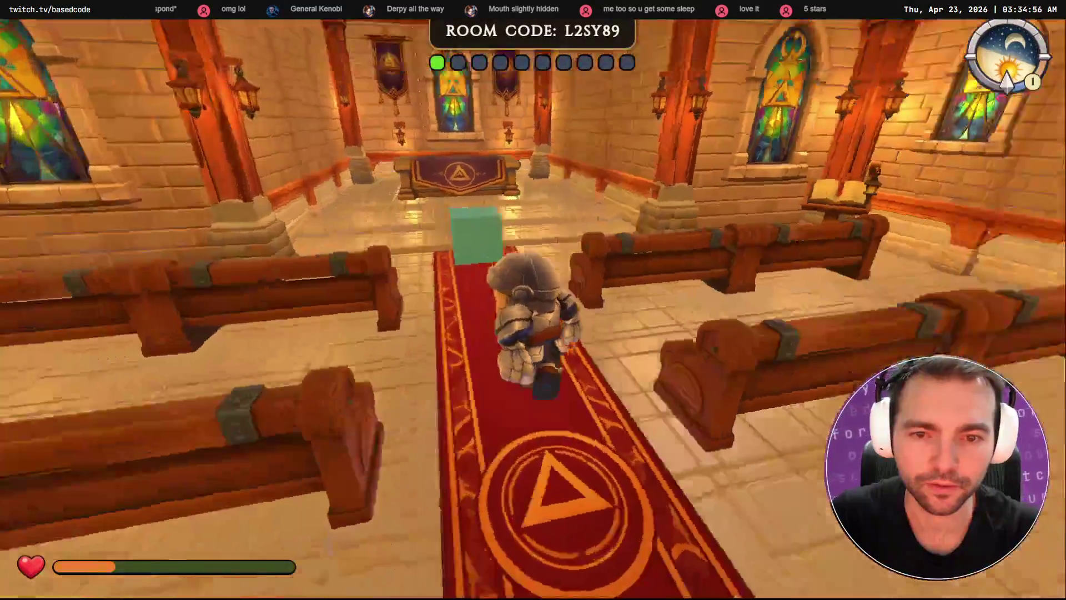
pyautogui.press('s')
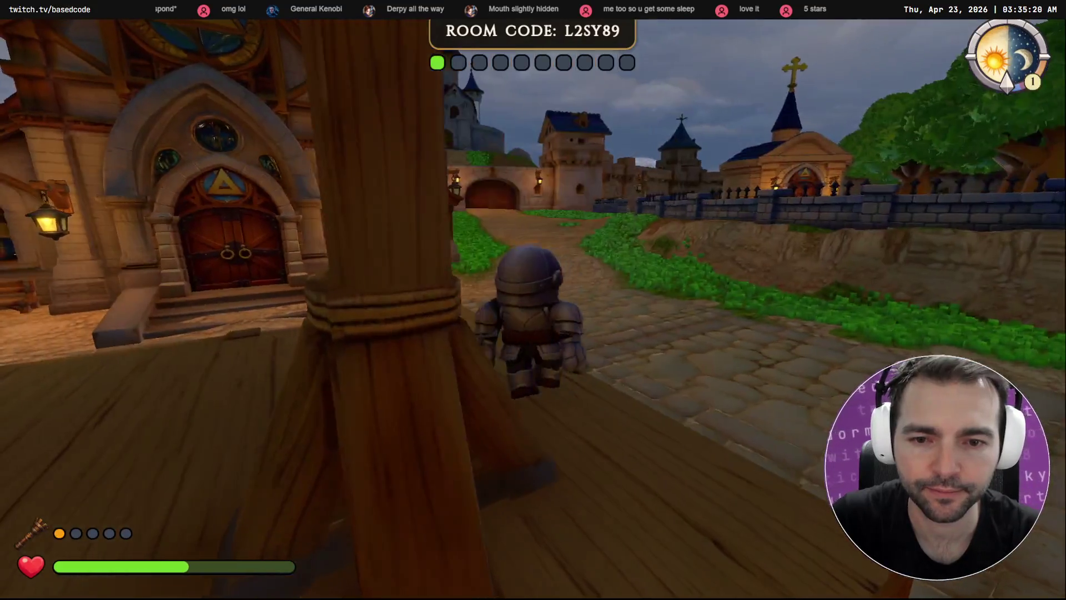
pyautogui.press('w')
pyautogui.press('w')
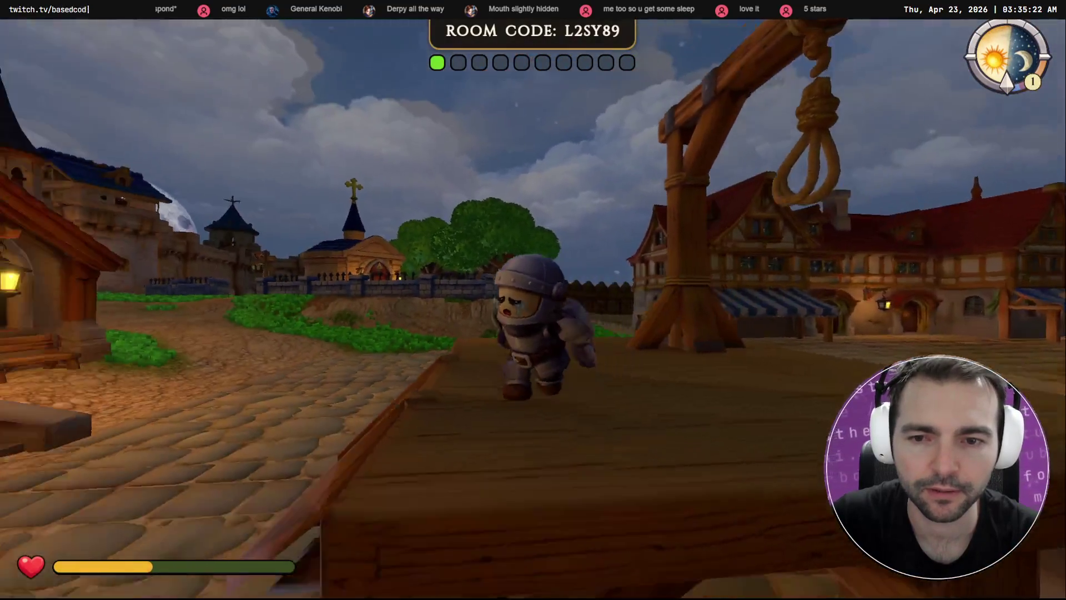
pyautogui.press('w')
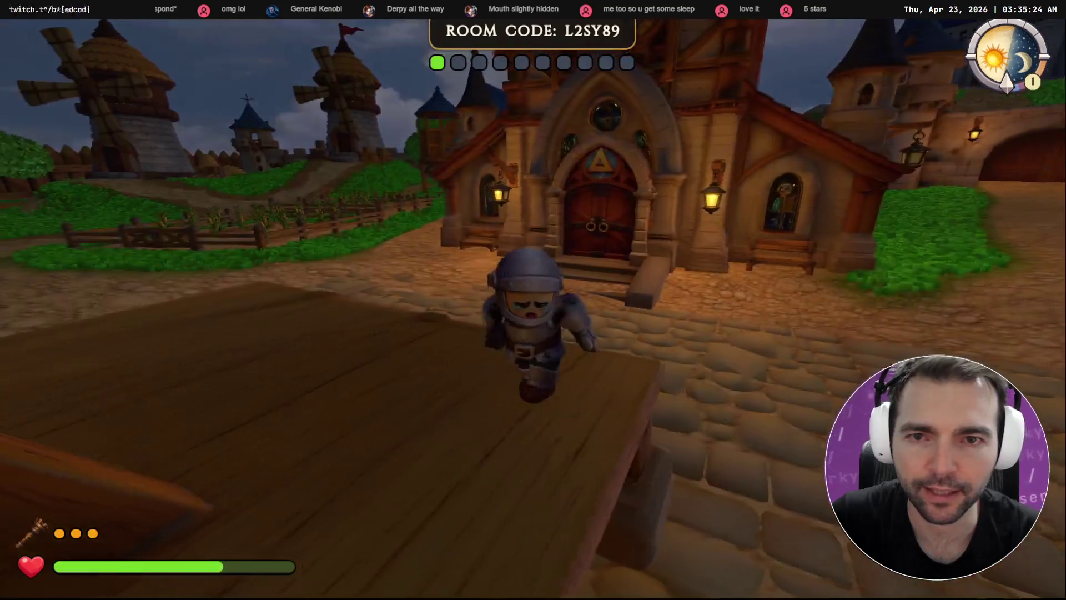
pyautogui.press('Escape')
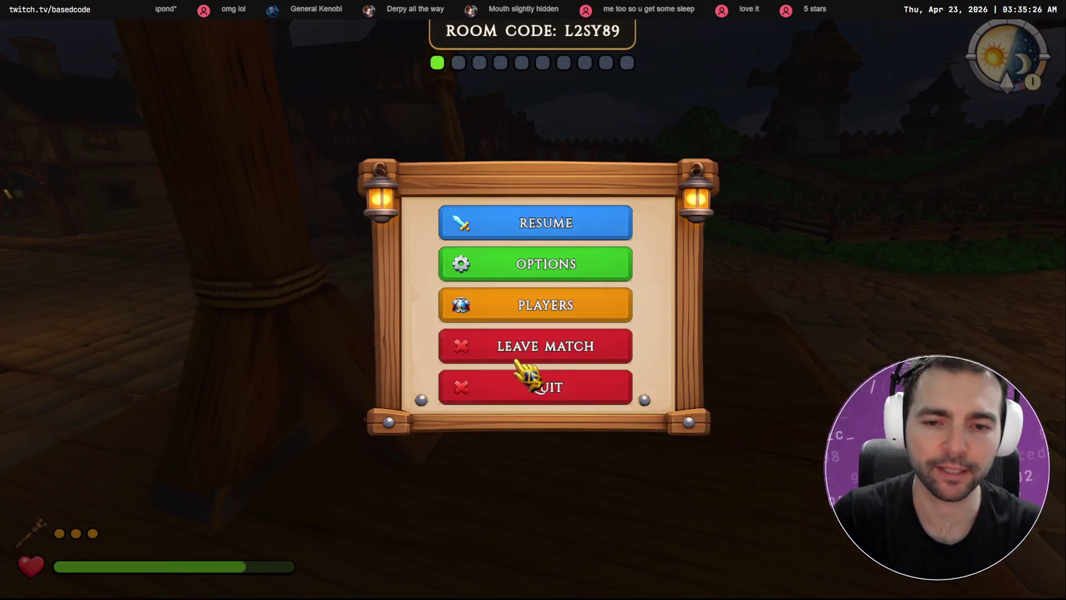
pyautogui.click(552, 388)
# Confirm quitting the game and switch to the Twitch stream in Chrome
pyautogui.click(457, 341)
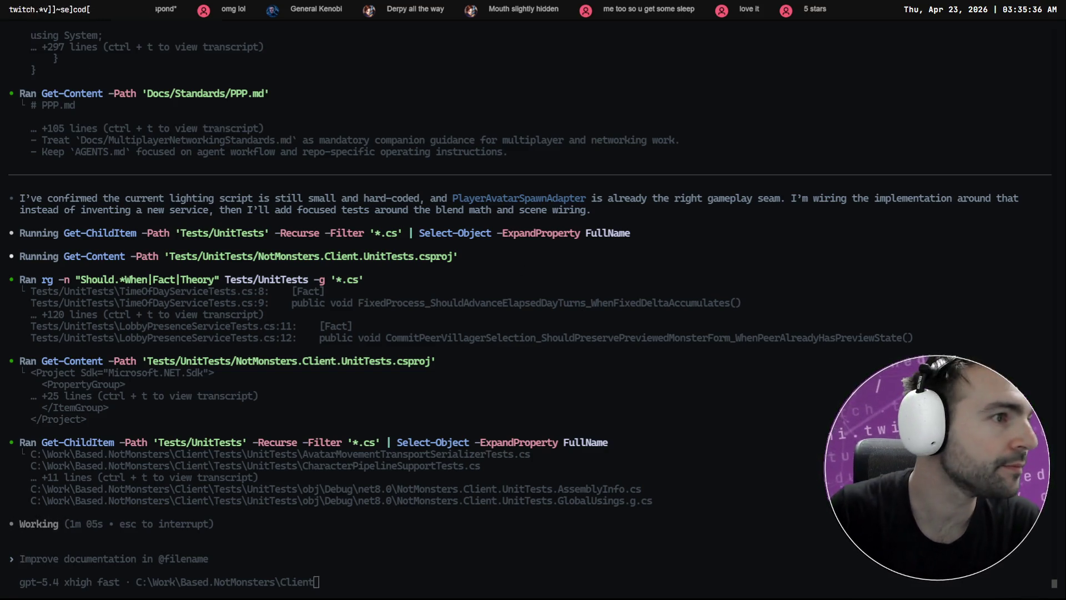
pyautogui.hotkey('alt', 'Tab')
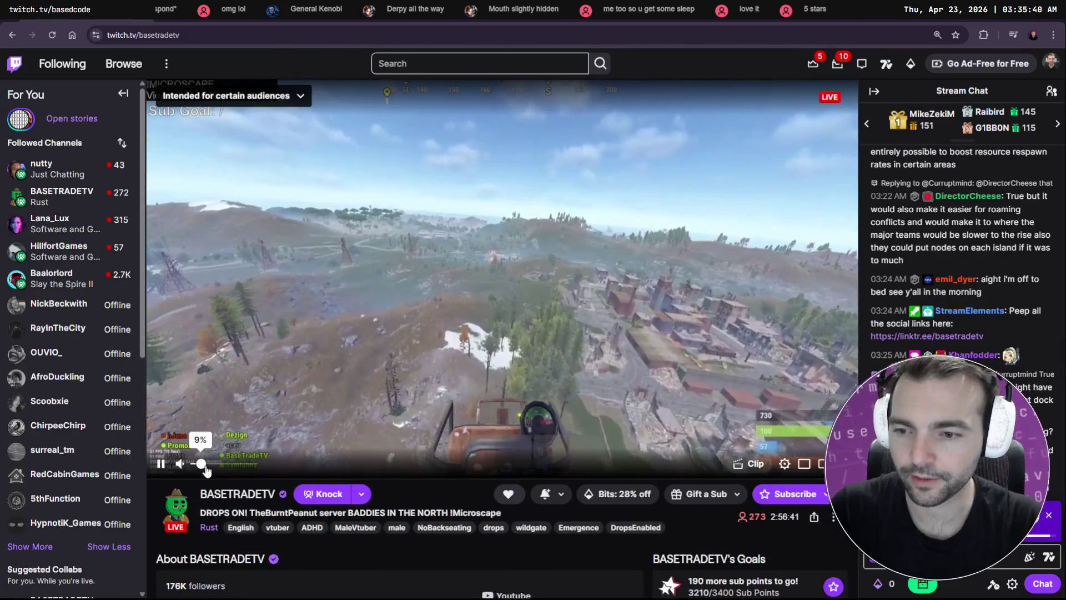
# Raise the BASETRADETV stream's volume, watch it full screen, then return to the channel page
pyautogui.moveTo(201, 464); pyautogui.dragTo(239, 466)
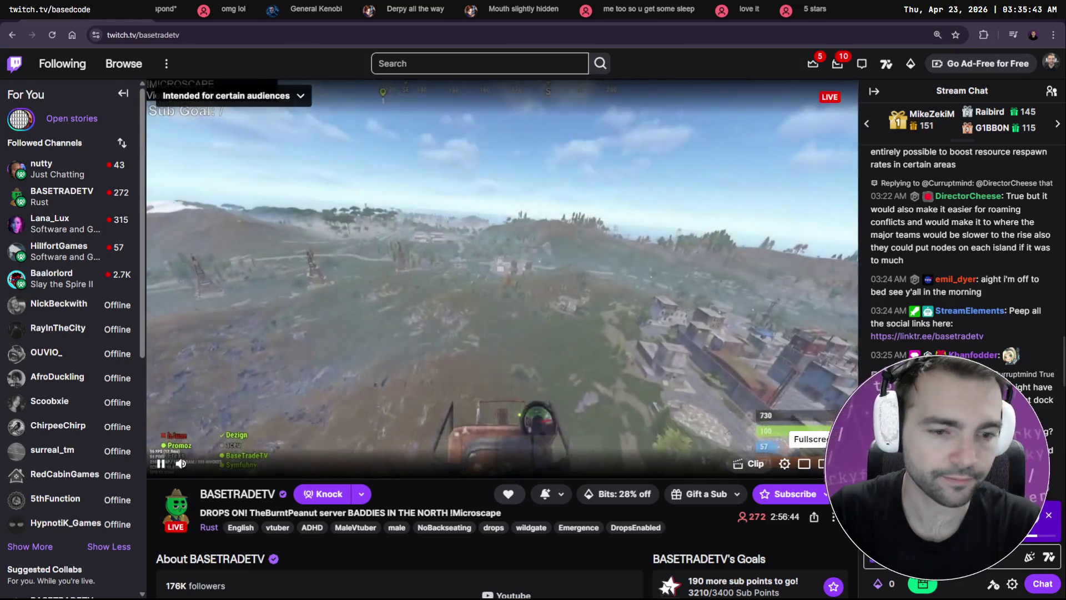
pyautogui.doubleClick(526, 293)
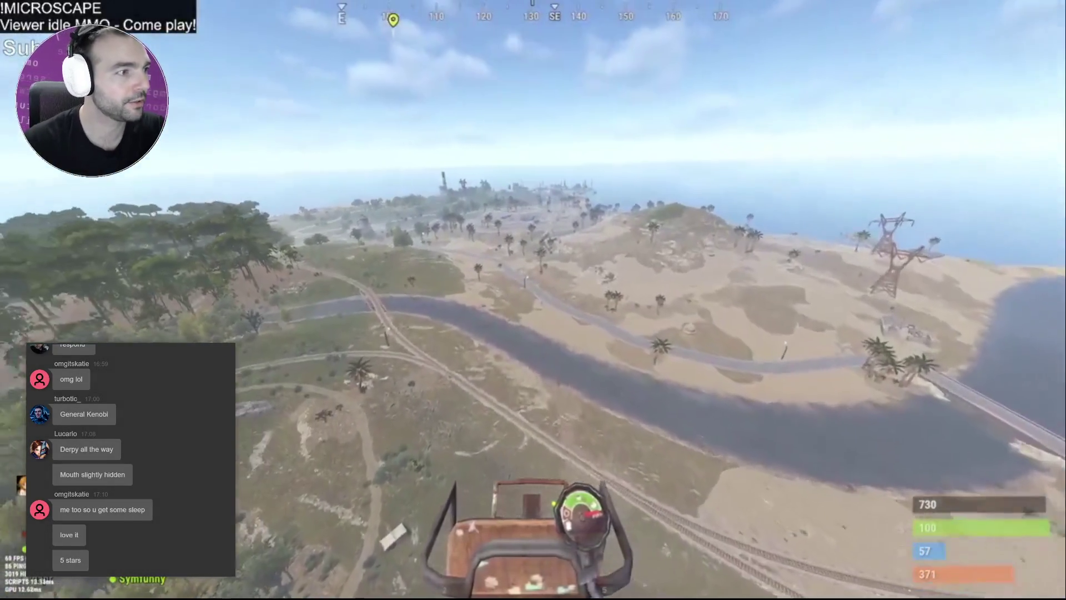
pyautogui.moveTo(519, 363)
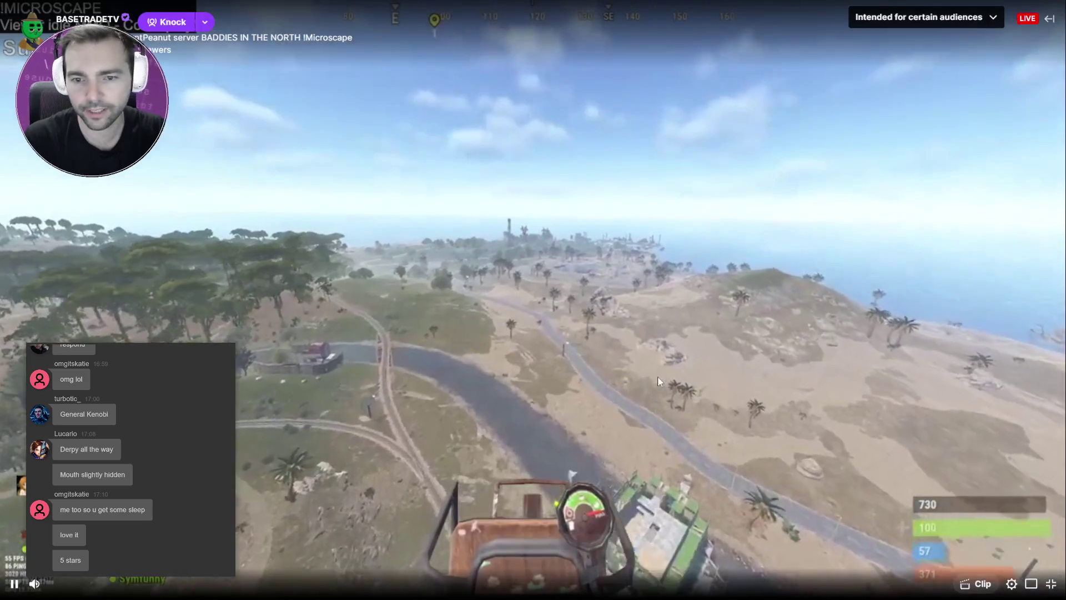
pyautogui.press('Escape')
pyautogui.click(224, 37)
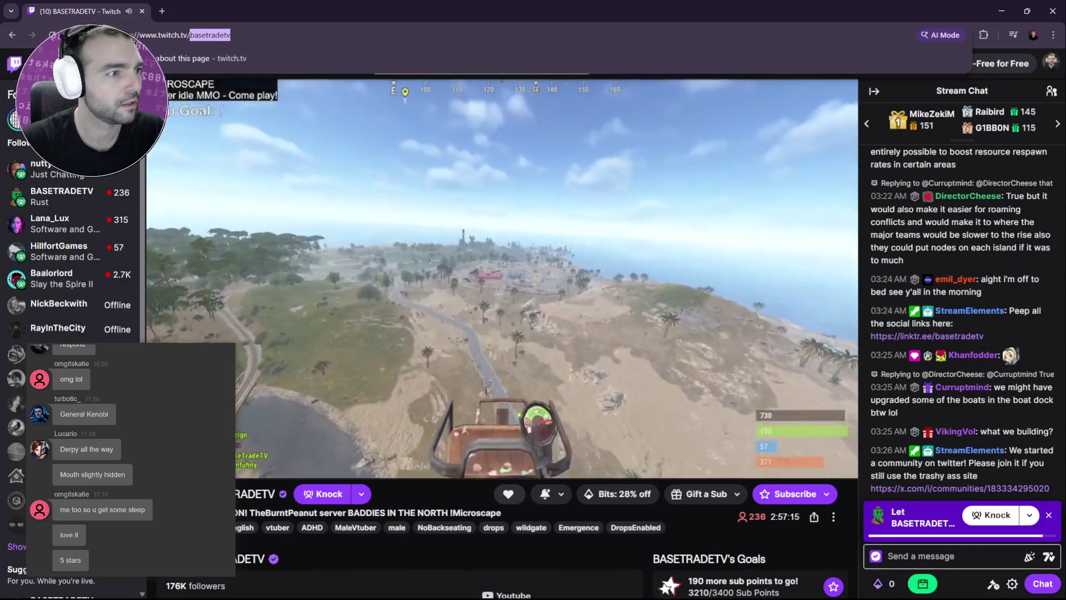
pyautogui.press('Escape')
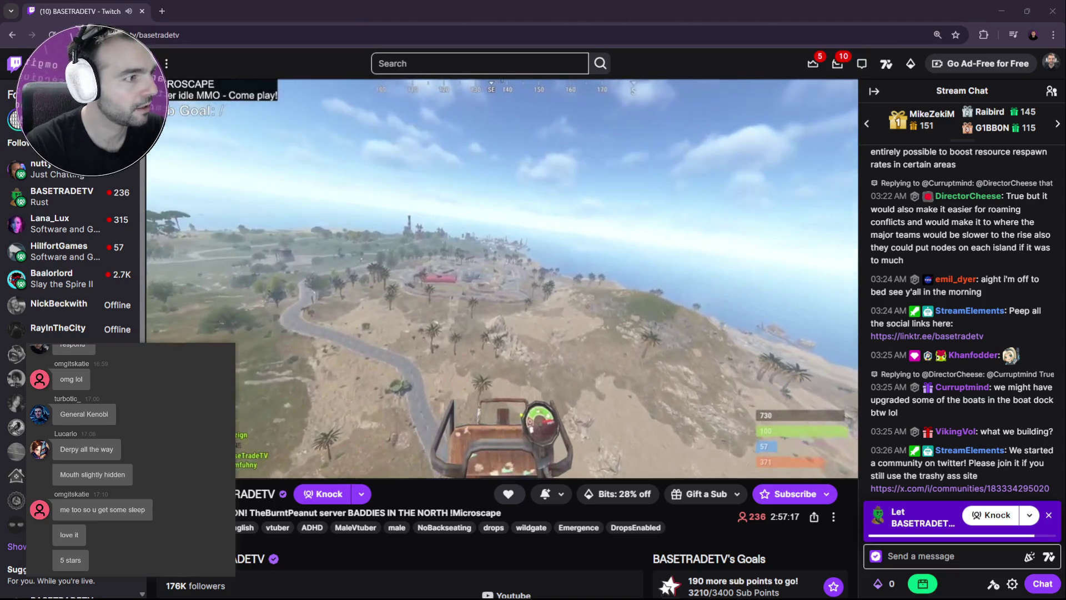